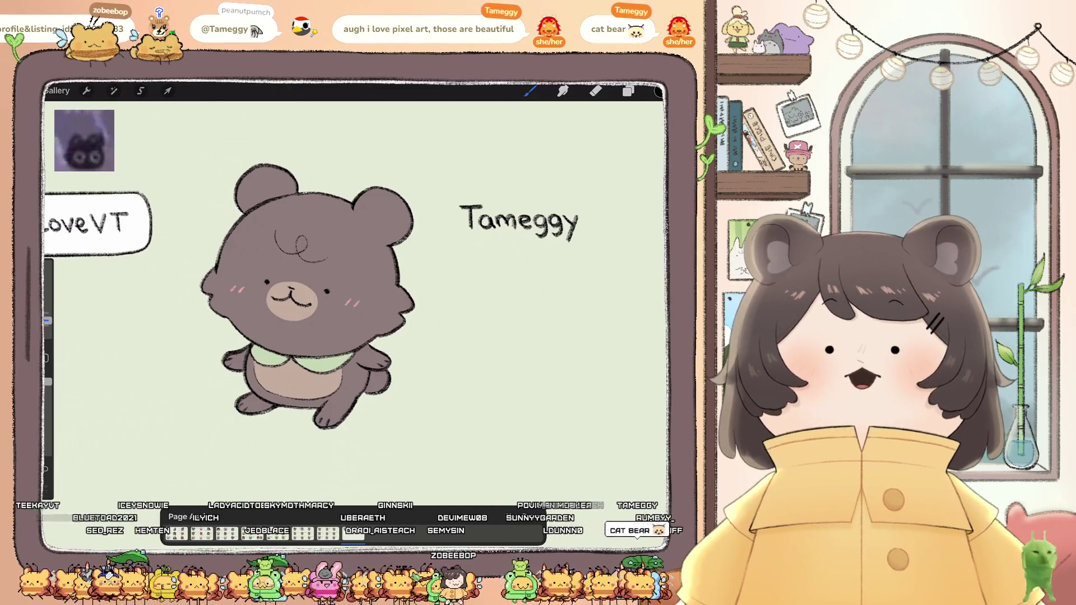
Step: Pick a light tan colour and ColorDrop it onto the Tameggy bear's body
scroll(331, 314, "up", 5)
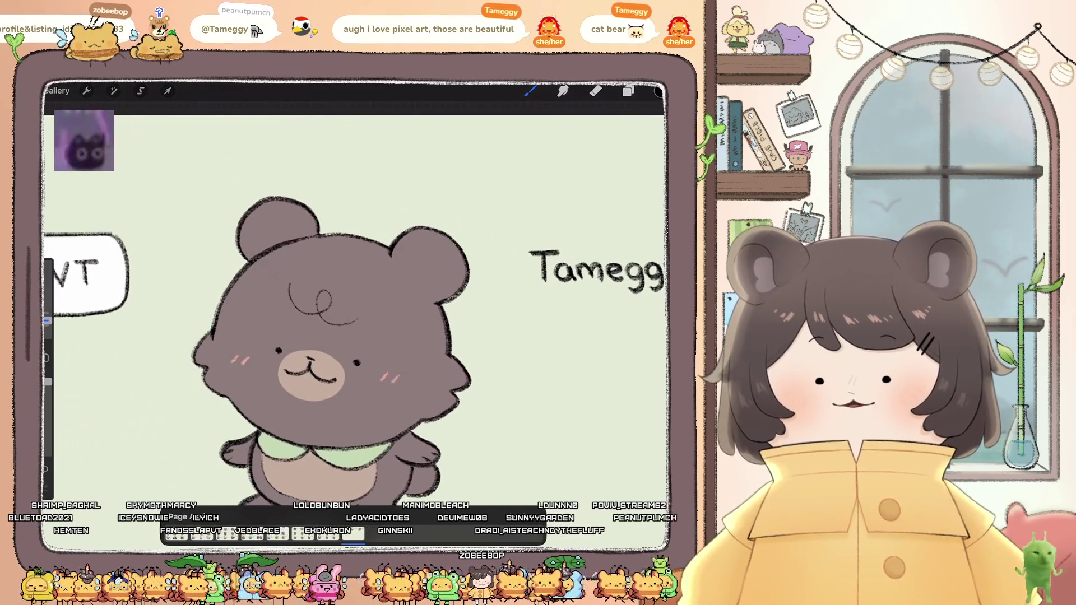
left_click(628, 91)
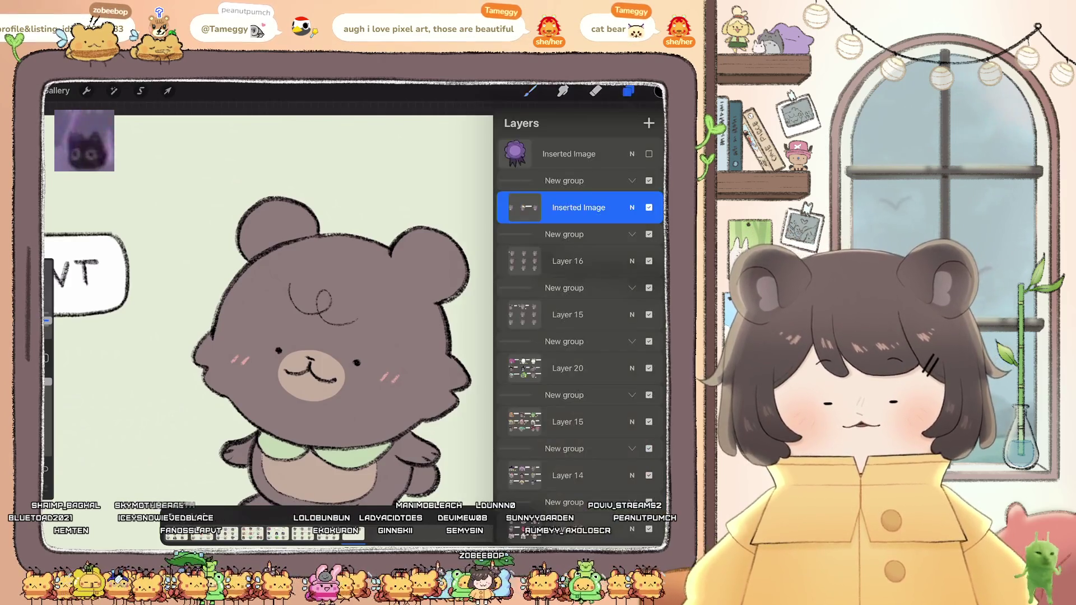
scroll(331, 325, "down", 3)
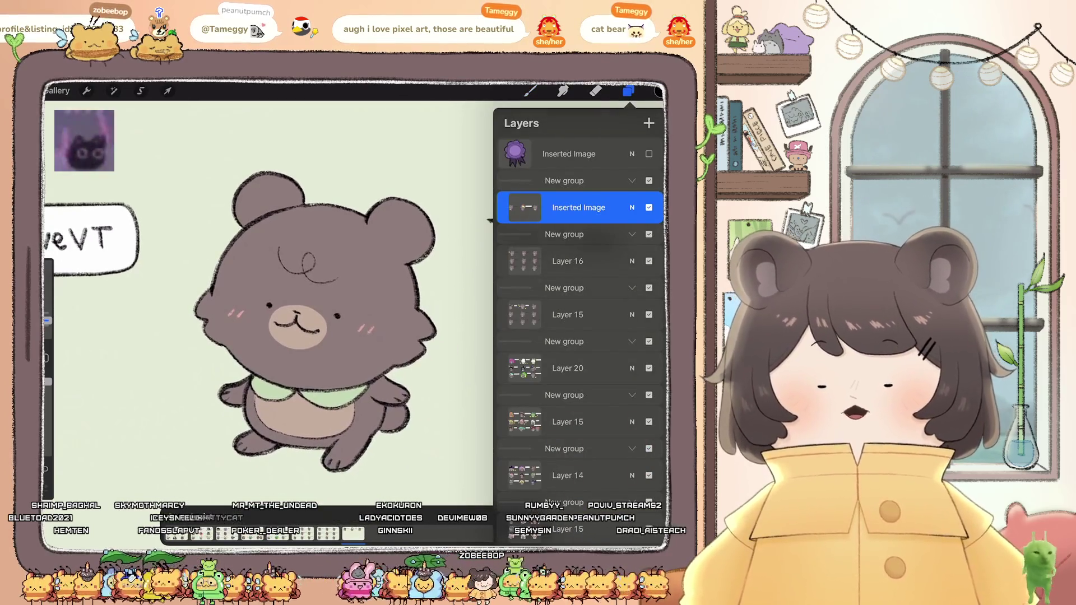
left_click(659, 91)
left_click_drag(557, 190, 543, 154)
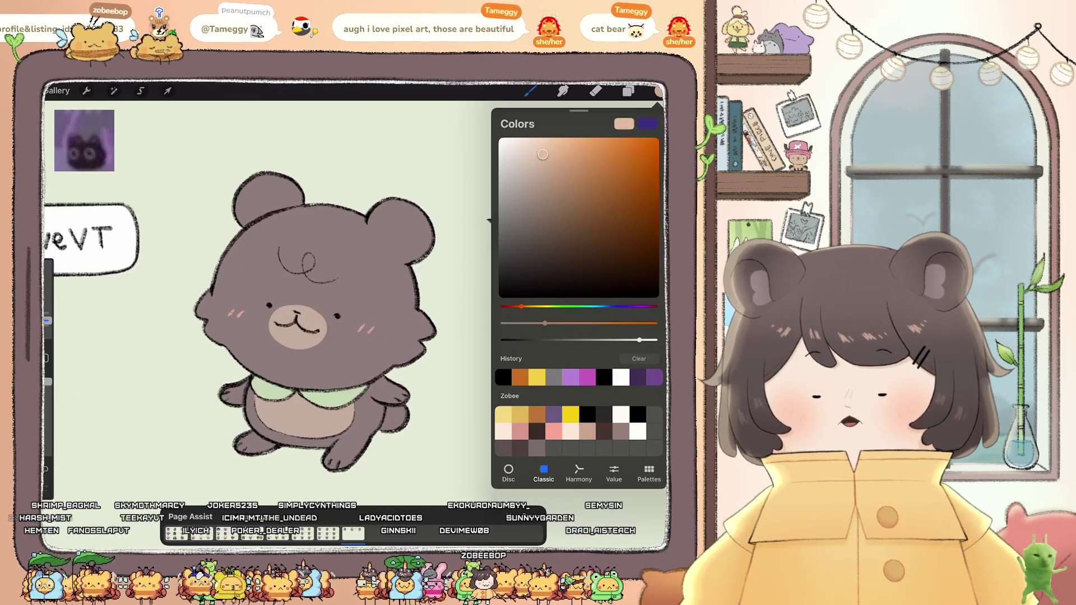
left_click_drag(529, 306, 527, 306)
left_click_drag(542, 154, 535, 157)
left_click_drag(659, 91, 313, 252)
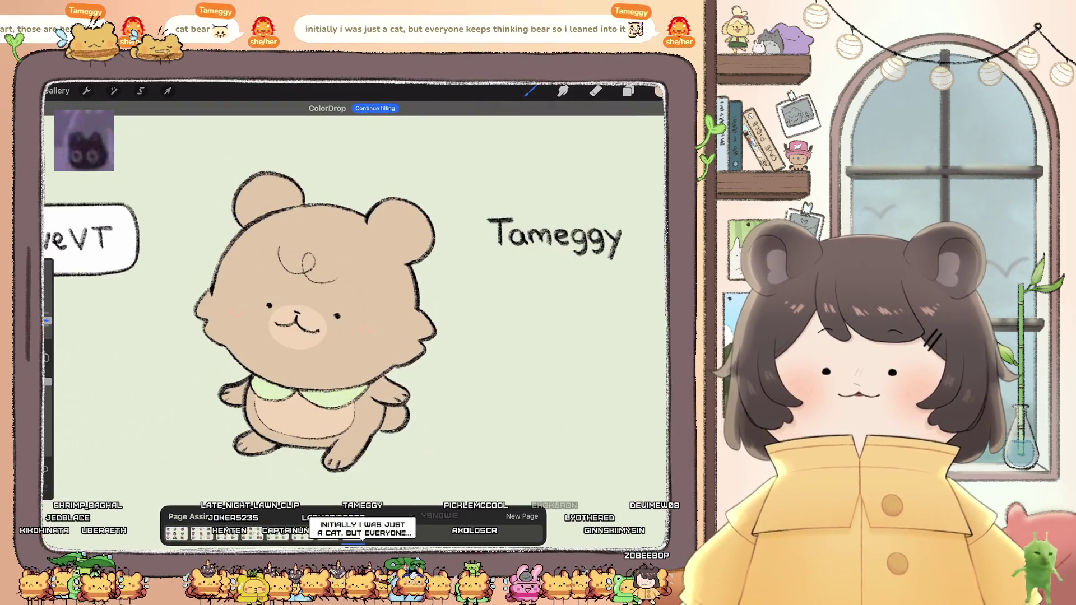
scroll(272, 327, "up", 2)
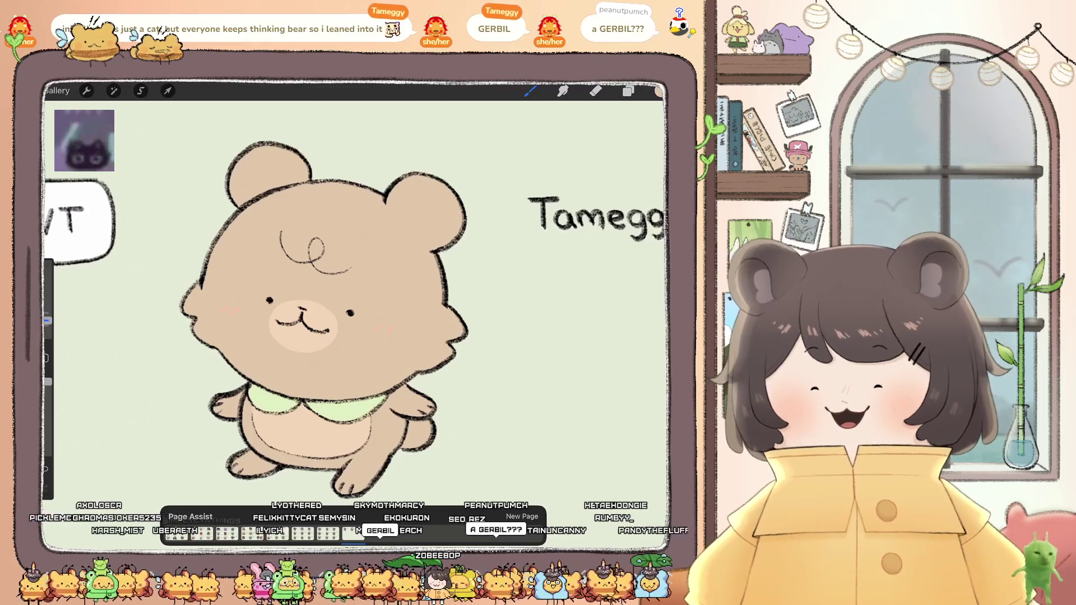
left_click(628, 91)
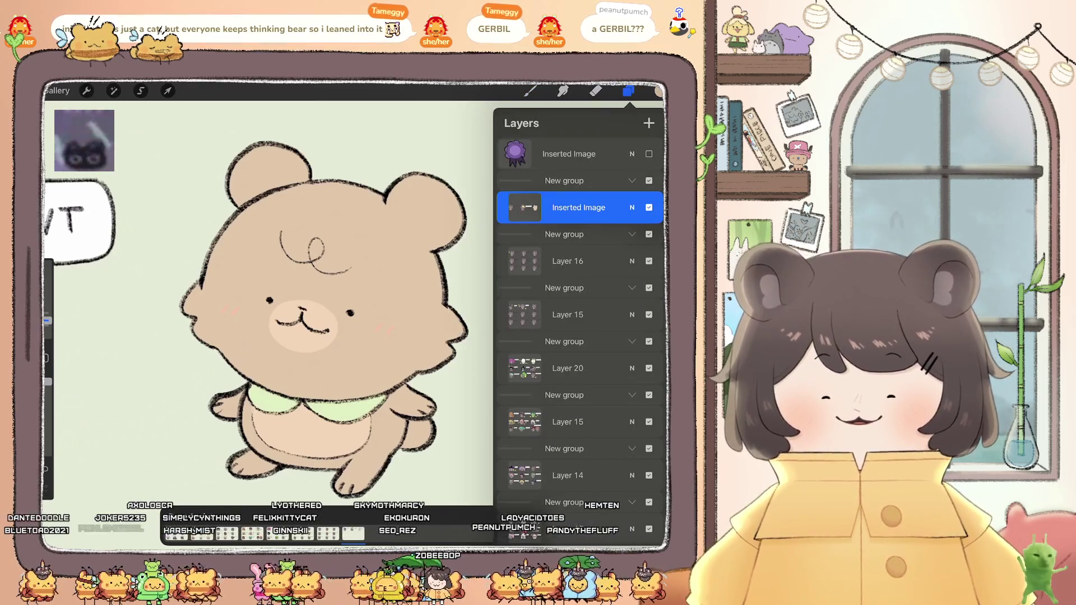
left_click(658, 91)
left_click(530, 90)
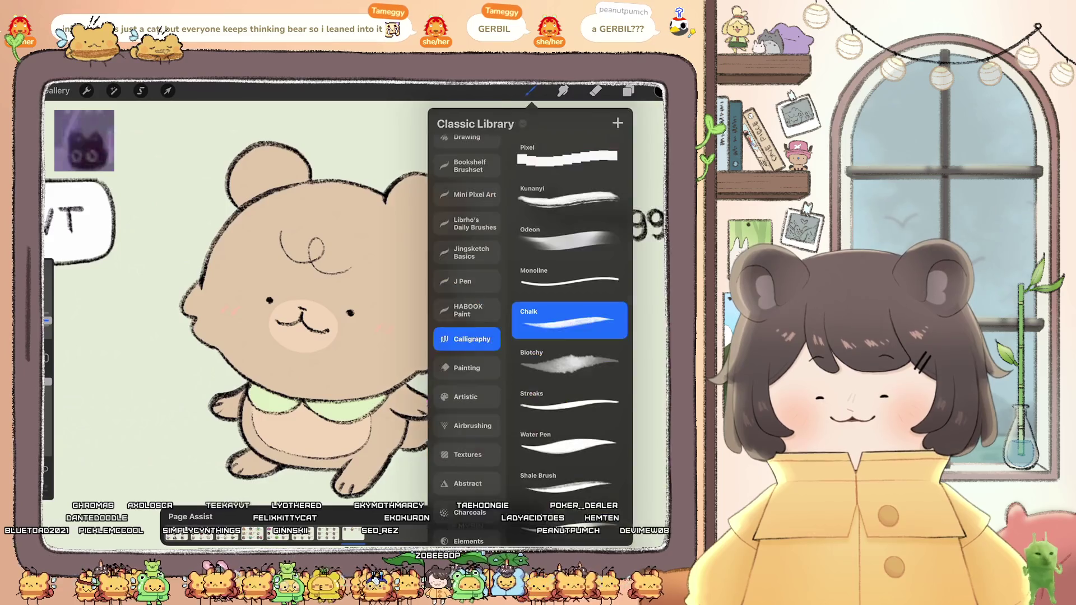
scroll(353, 302, "up", 5)
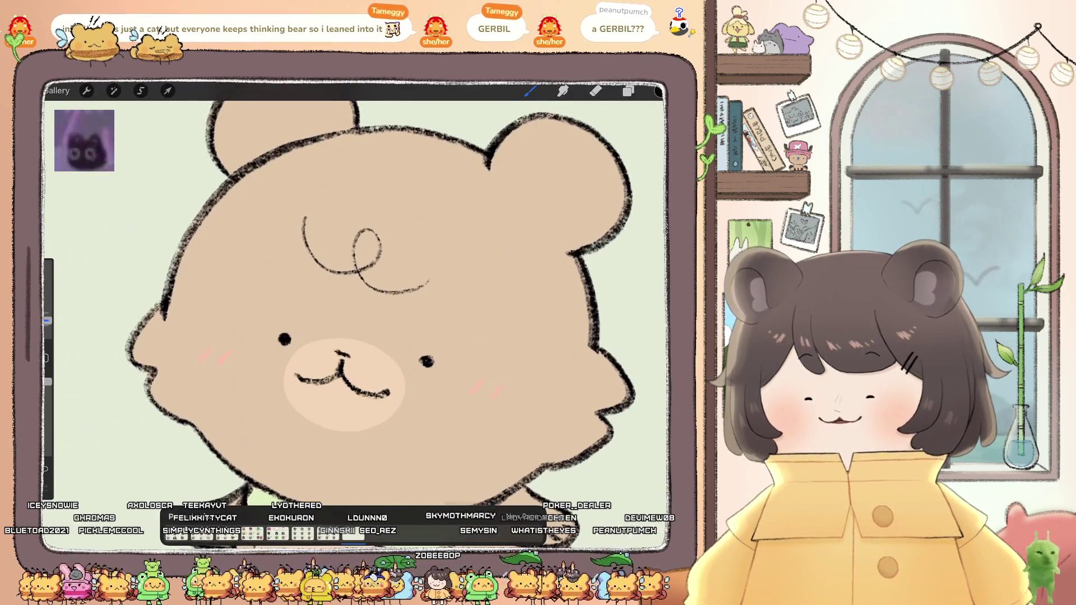
scroll(353, 303, "down", 5)
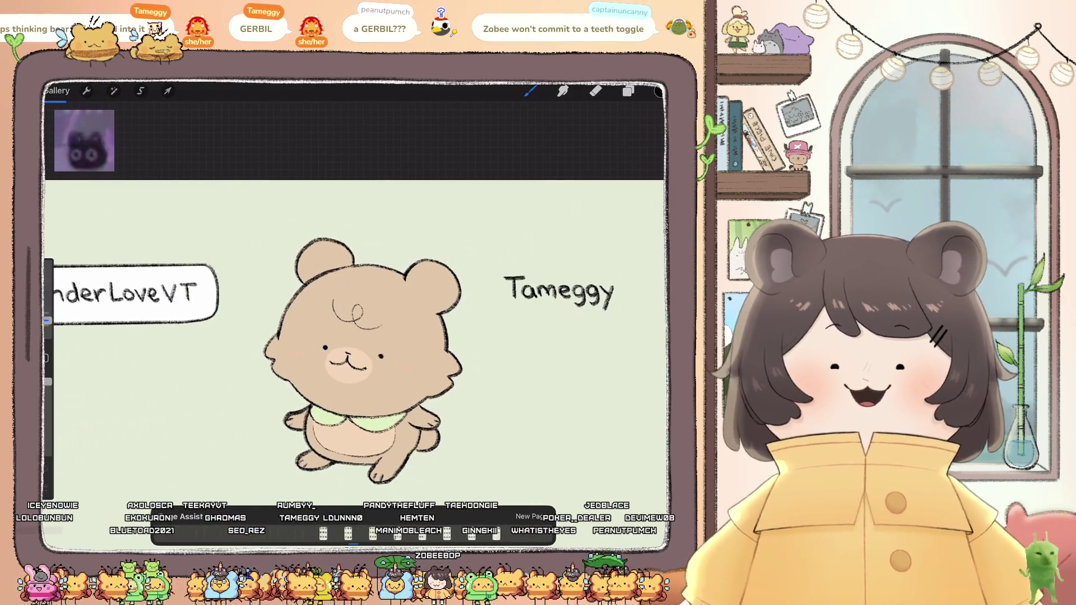
Step: Leave the bear sheet for the gallery and browse through the Twitch stack
left_click(57, 90)
scroll(353, 314, "down", 15)
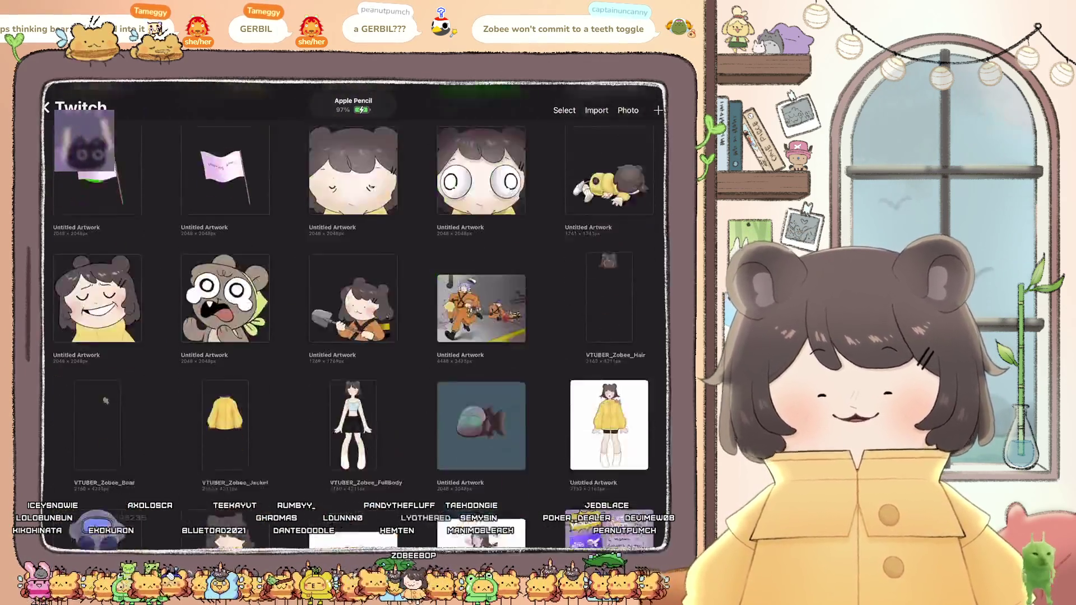
scroll(353, 313, "down", 5)
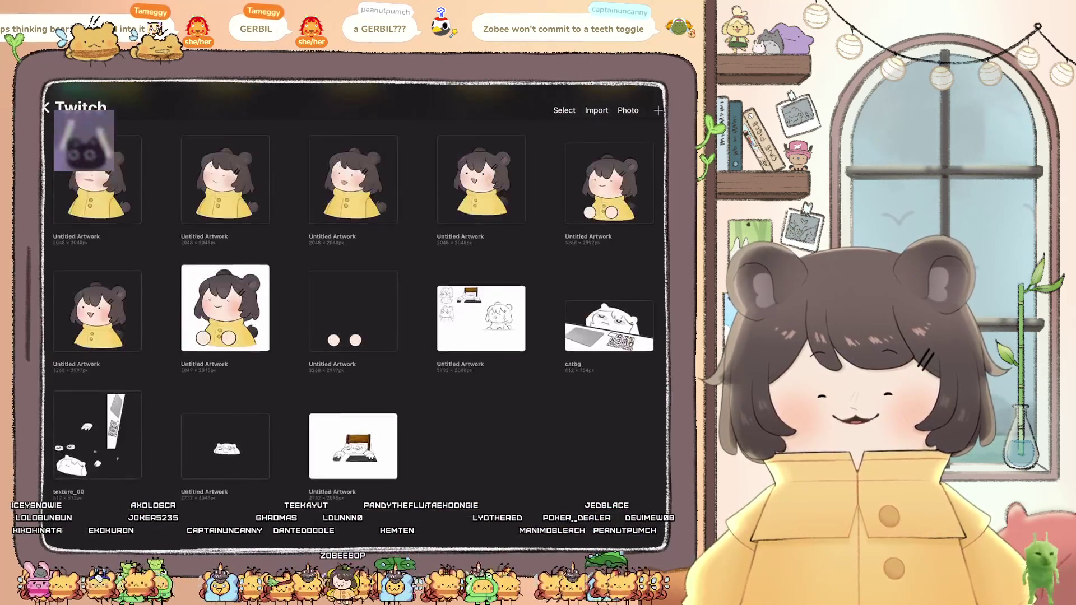
scroll(353, 314, "up", 10)
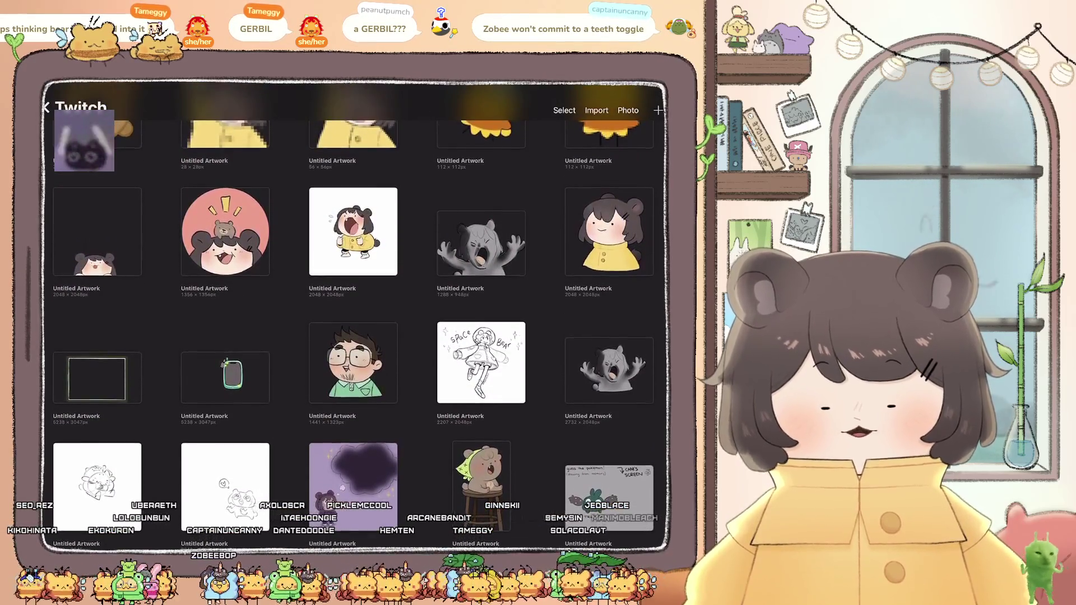
scroll(353, 313, "up", 4)
scroll(353, 314, "up", 5)
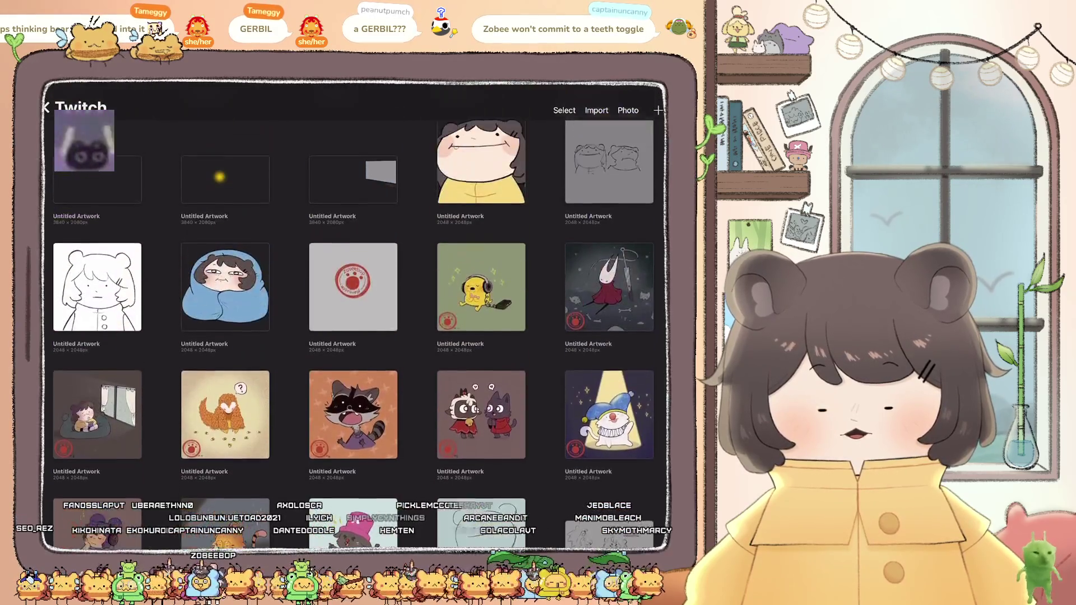
Step: Return to the main gallery, scroll down and open the open-mouthed bandana bear artwork
left_click(46, 106)
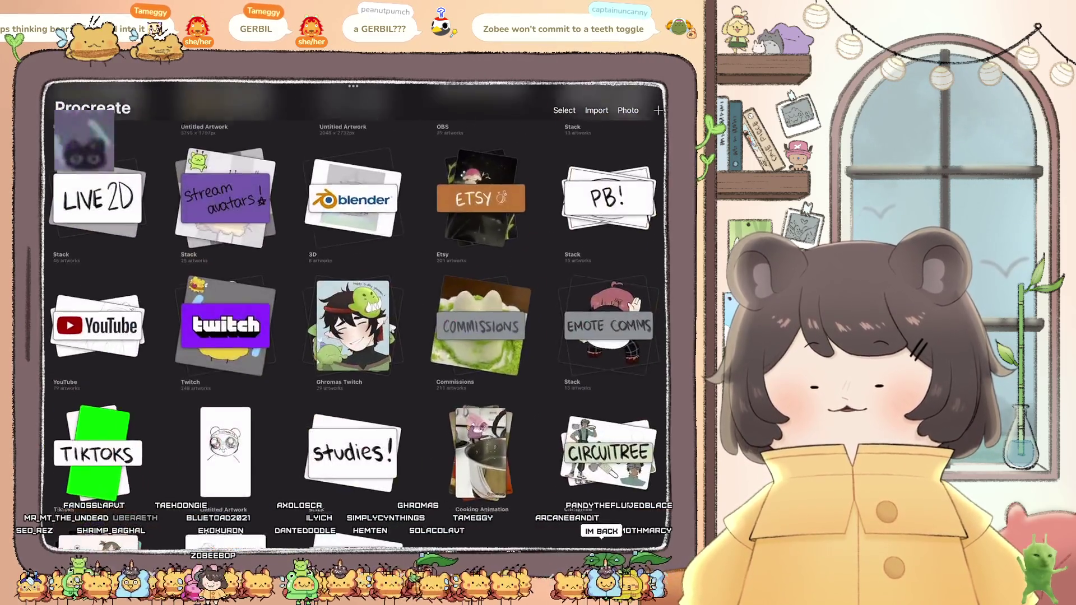
scroll(353, 314, "down", 8)
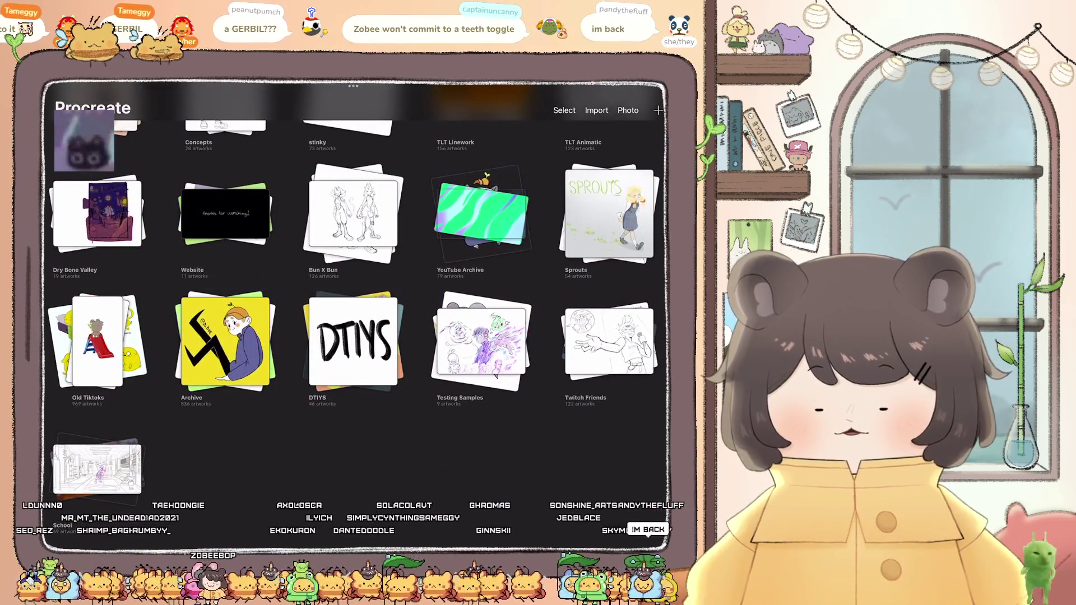
scroll(353, 313, "down", 10)
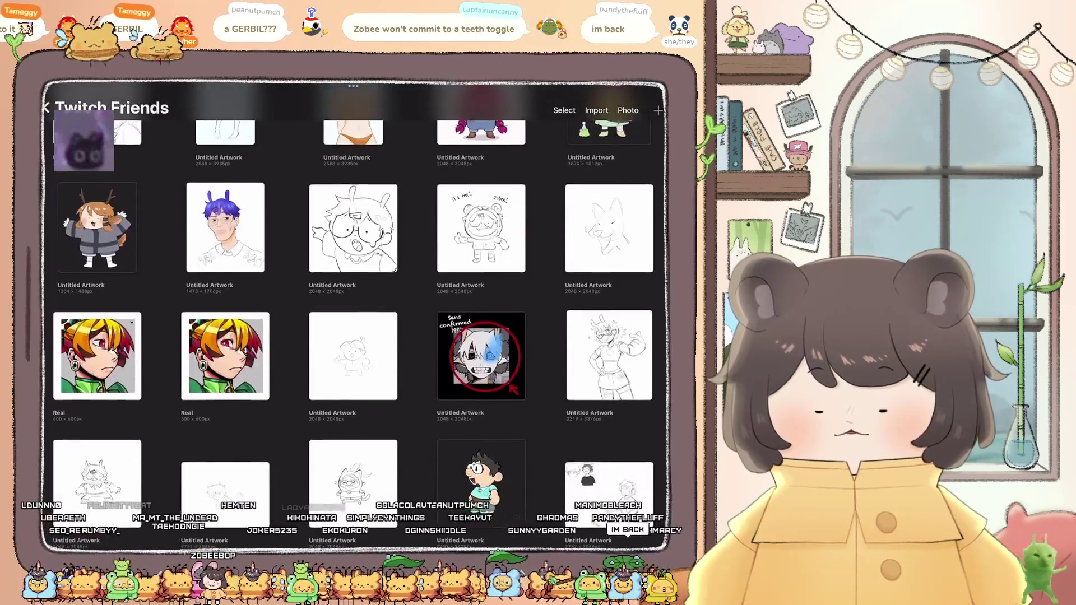
scroll(353, 313, "down", 5)
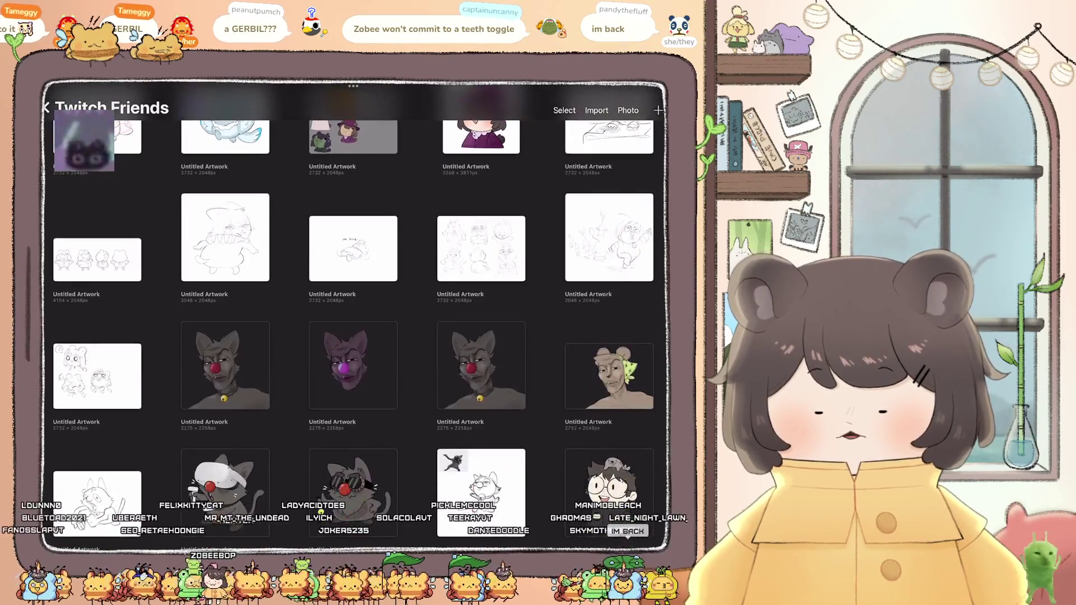
scroll(353, 313, "down", 5)
scroll(353, 313, "down", 4)
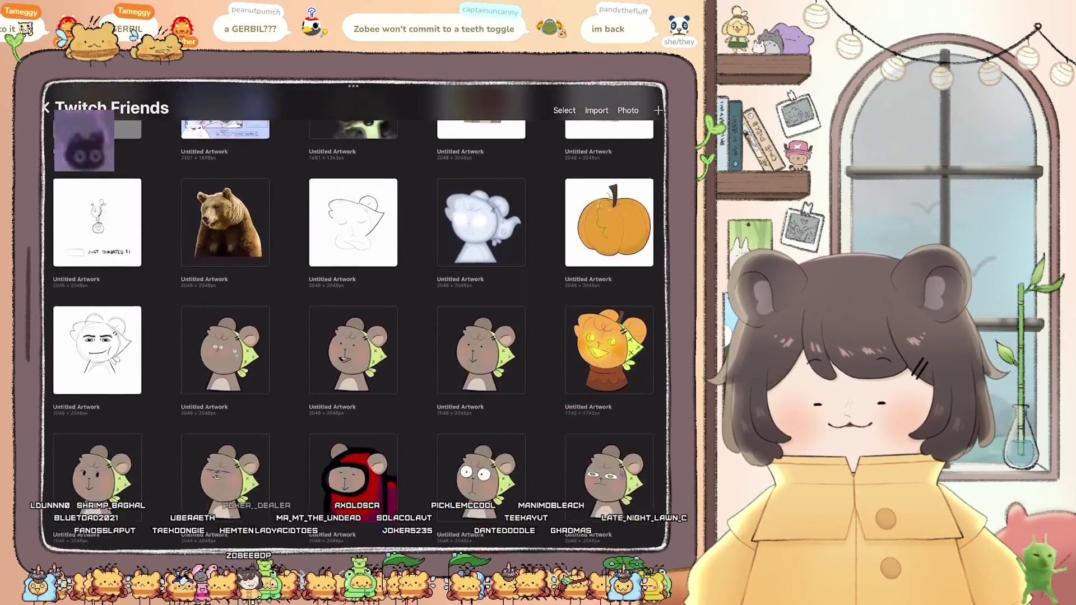
scroll(353, 314, "down", 4)
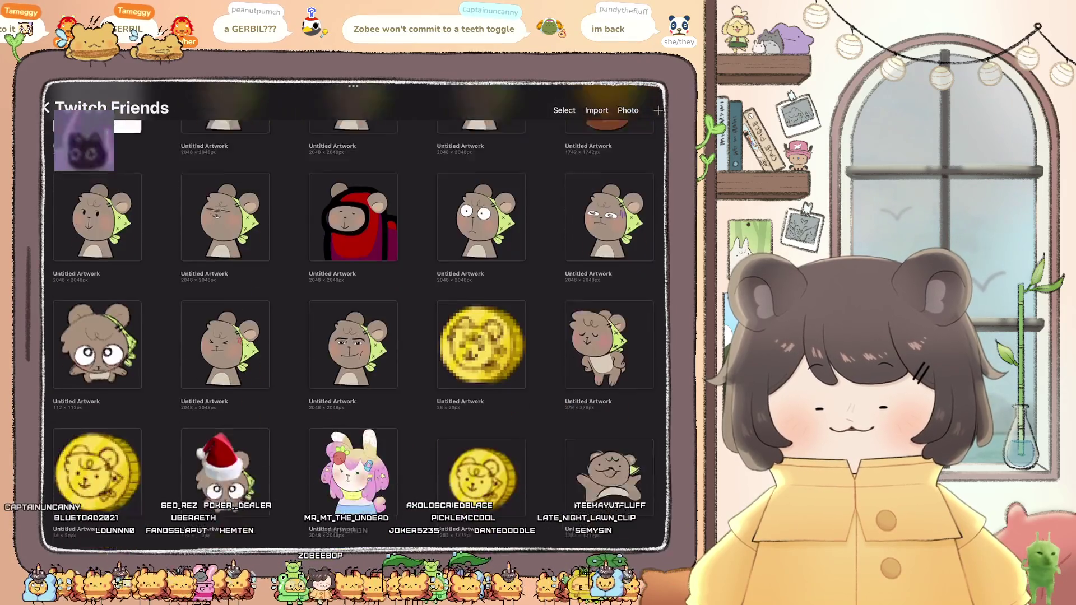
scroll(353, 313, "down", 6)
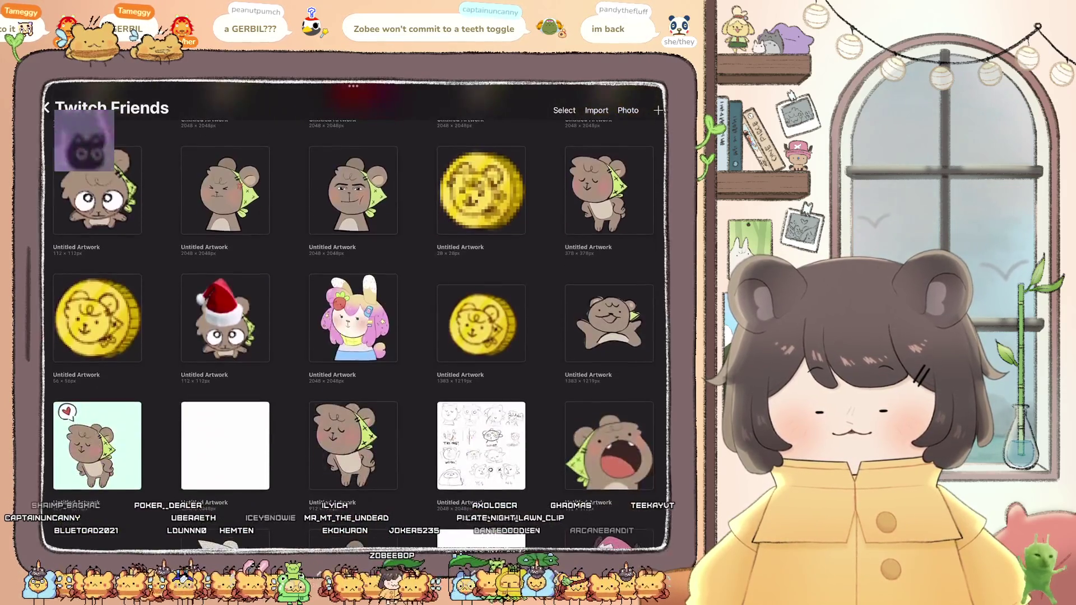
scroll(353, 314, "up", 13)
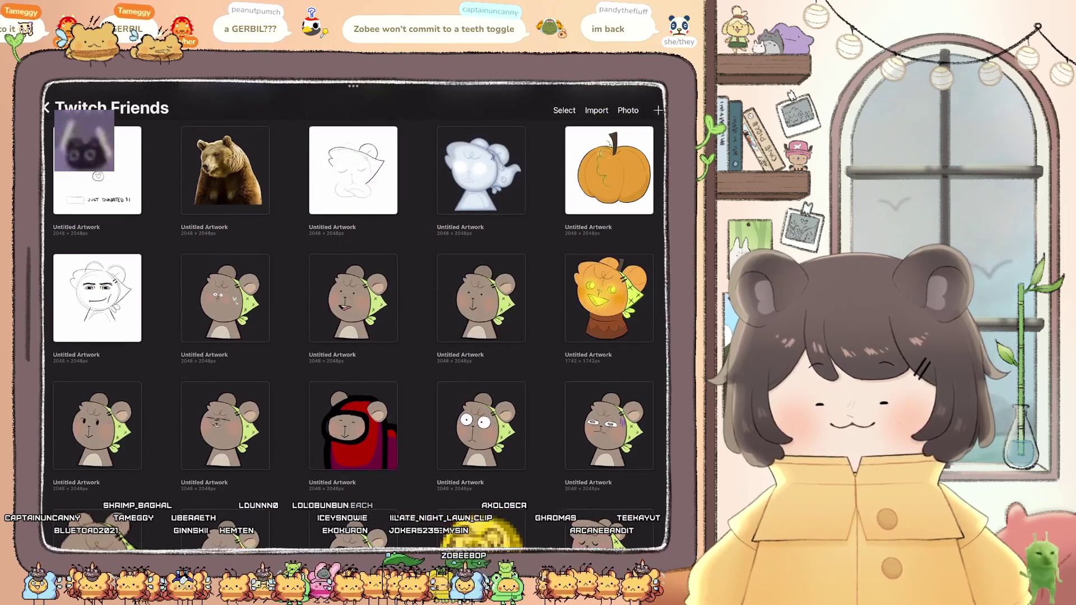
left_click(353, 298)
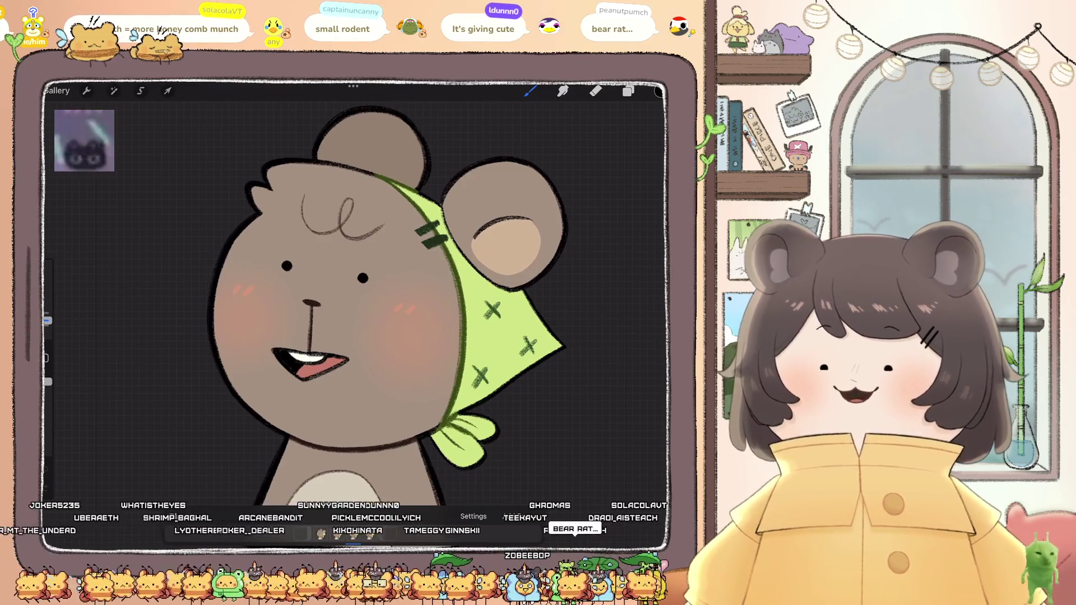
Step: Go back to the Twitch Friends artworks and open the witch-themed bear sketch sheet
left_click(56, 90)
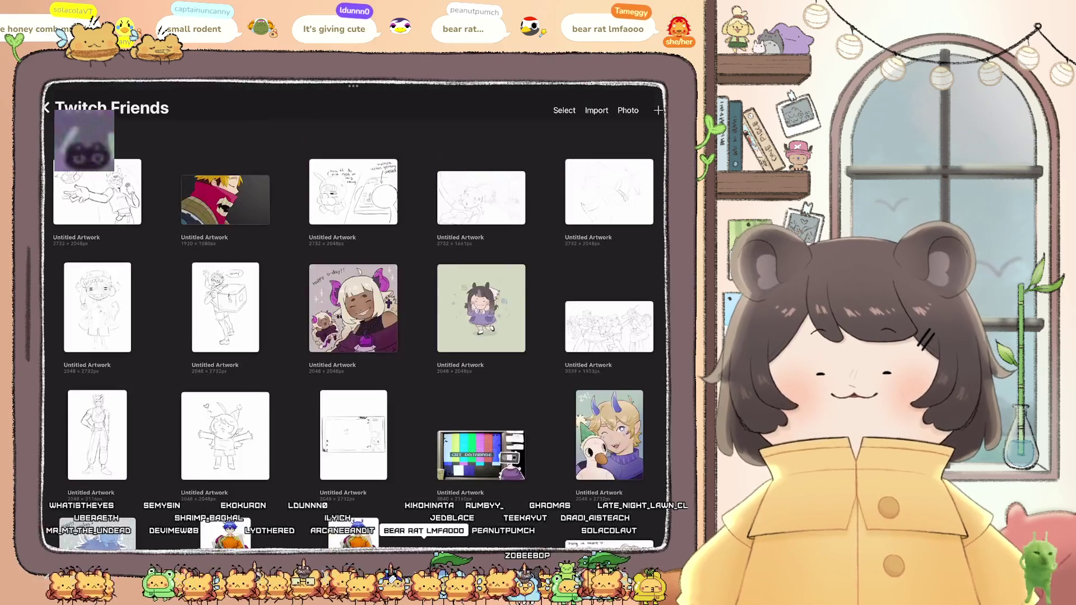
scroll(353, 314, "down", 10)
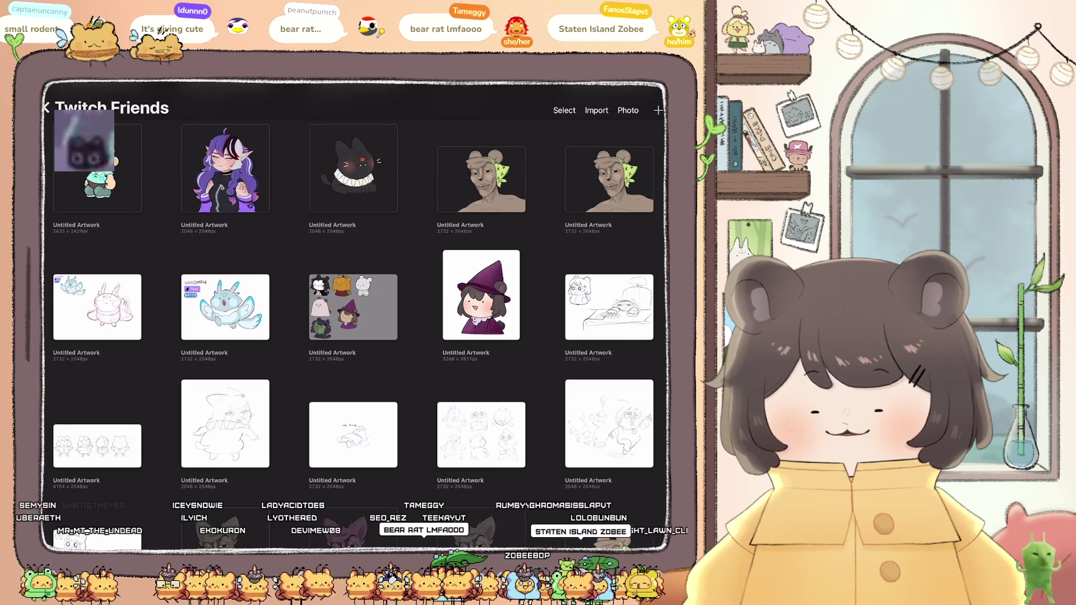
left_click(353, 308)
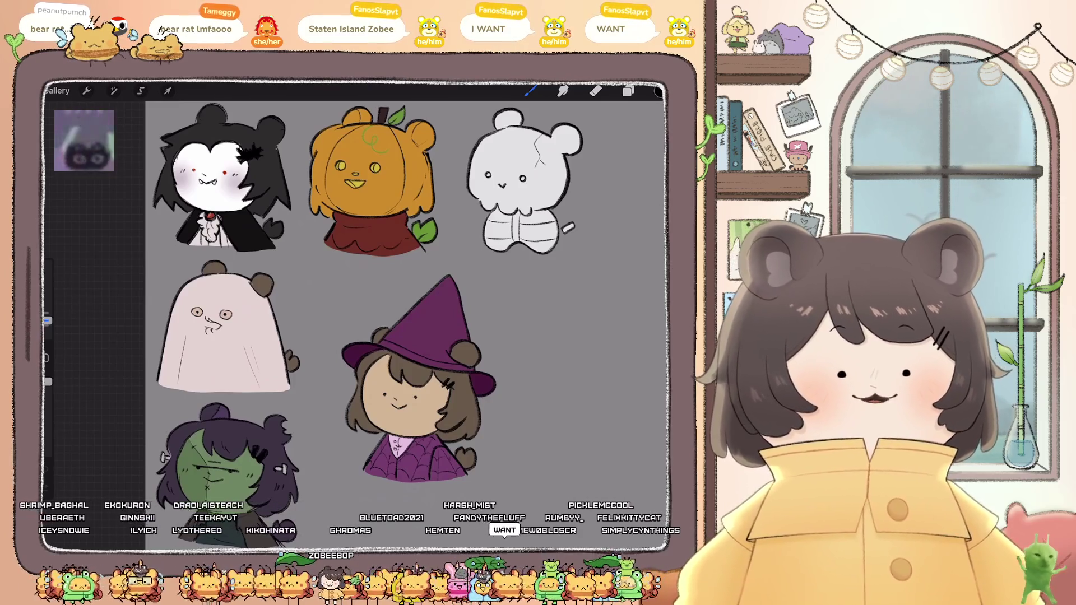
Step: Zoom around the witch-themed sketches, then return to the Twitch Friends gallery
scroll(168, 331, "up", 10)
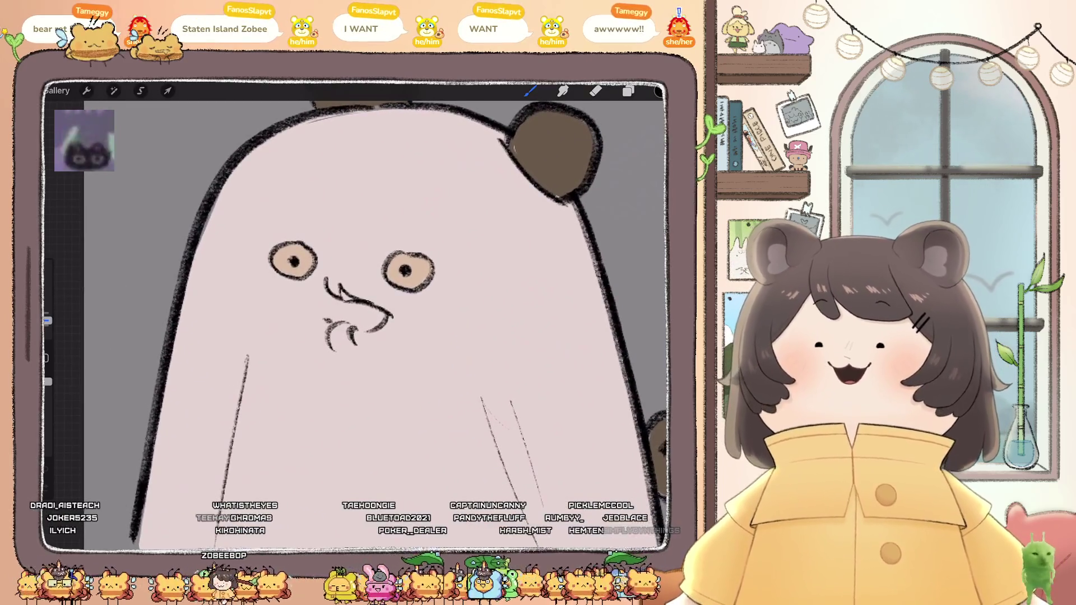
scroll(353, 313, "down", 10)
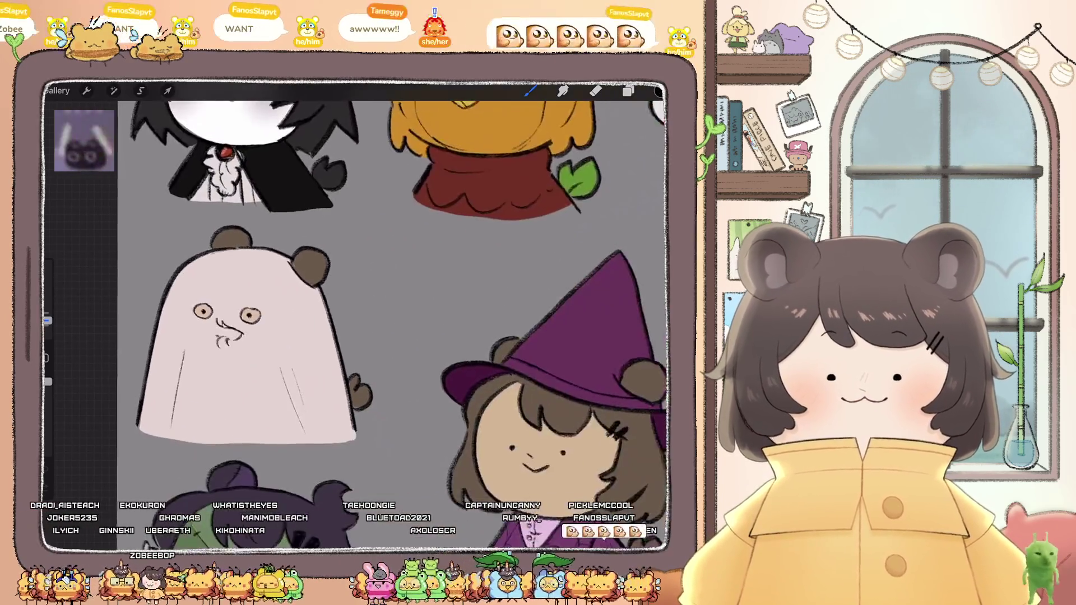
scroll(358, 314, "down", 2)
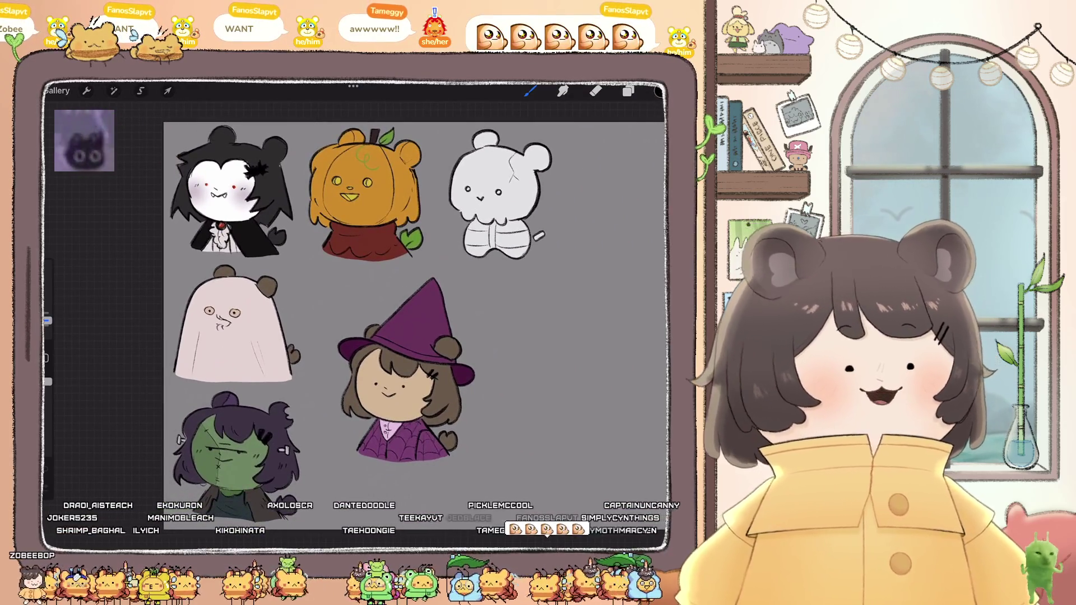
left_click(56, 90)
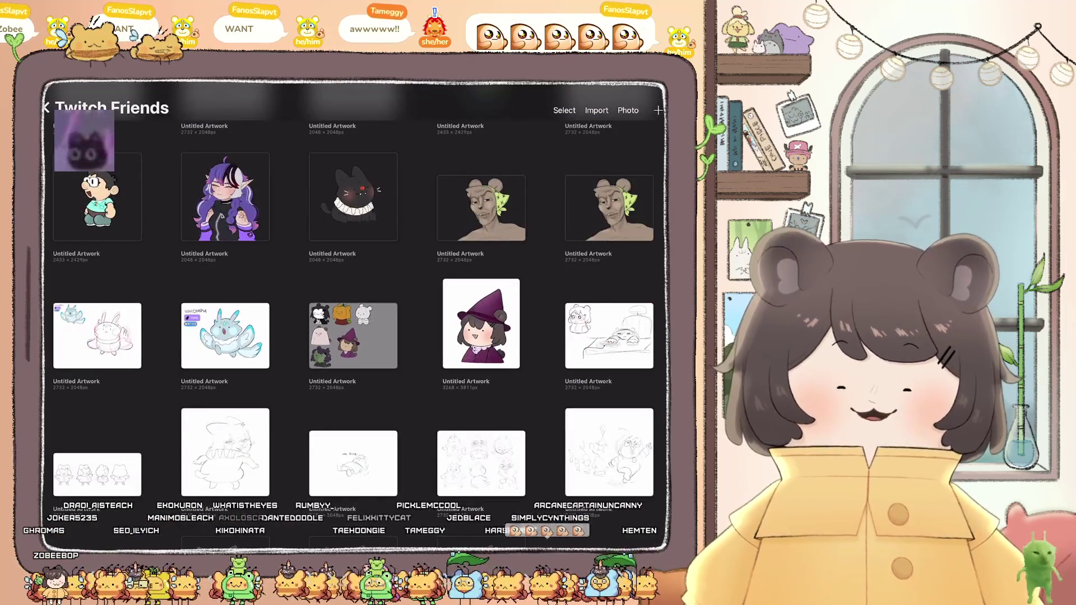
scroll(357, 282, "down", 1)
left_click(610, 308)
scroll(358, 292, "up", 5)
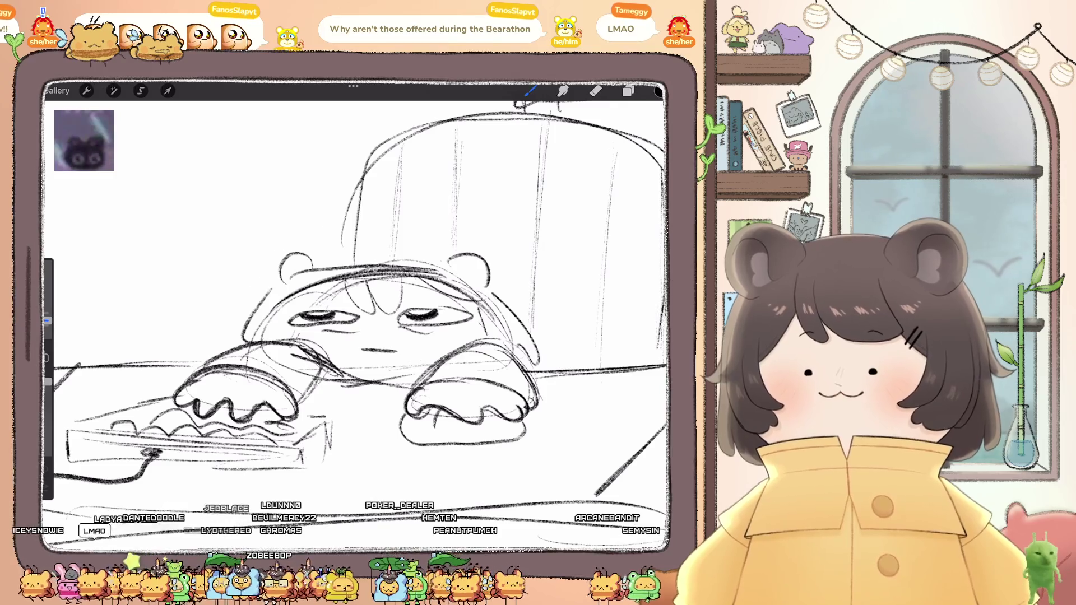
left_click(56, 90)
scroll(353, 308, "down", 10)
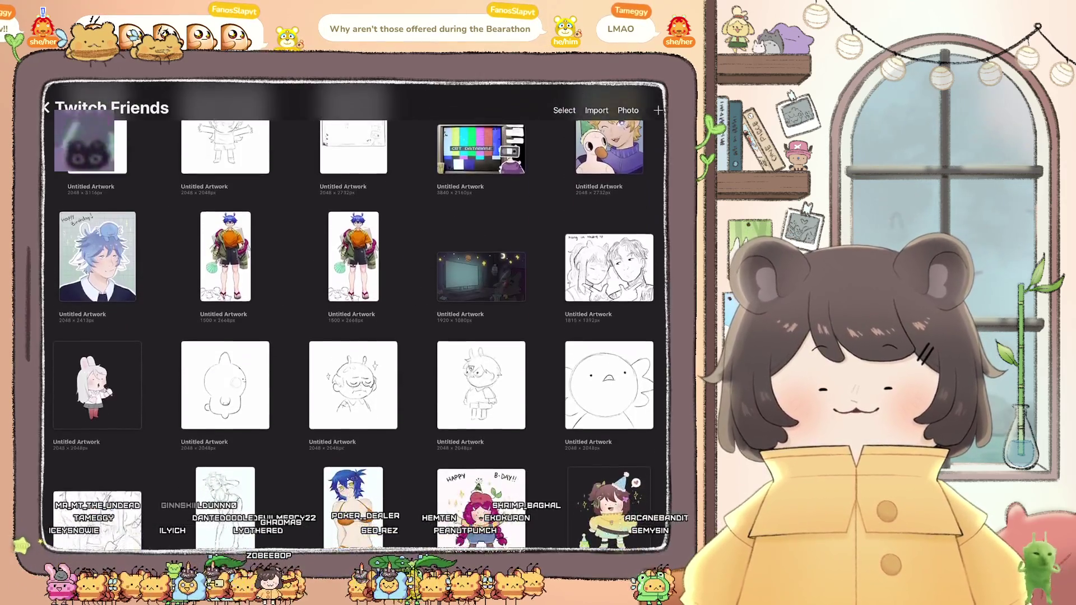
scroll(353, 308, "down", 5)
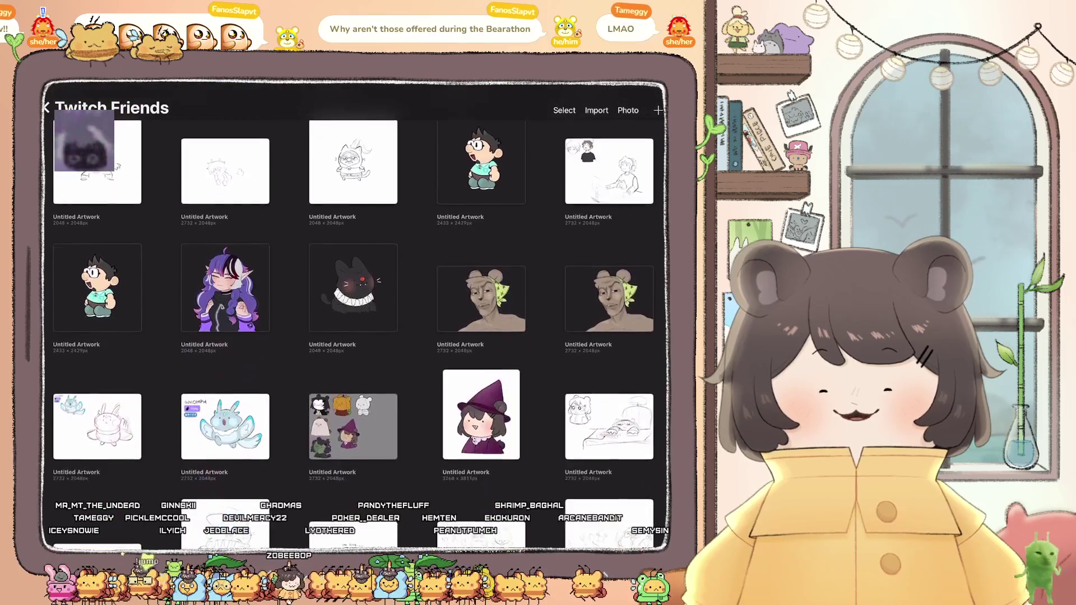
scroll(353, 308, "down", 5)
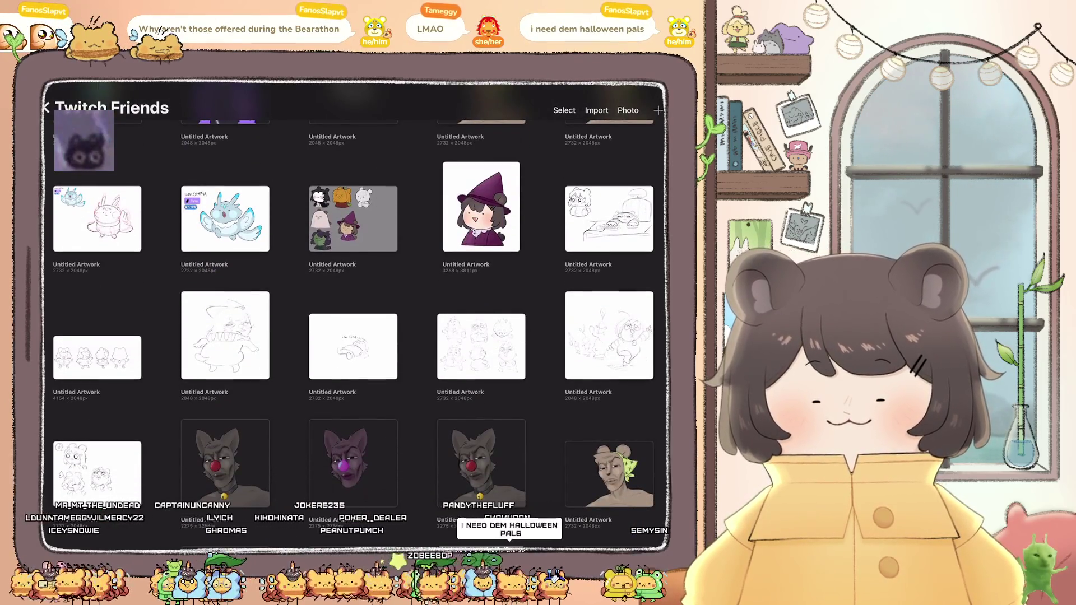
scroll(353, 308, "down", 5)
scroll(353, 308, "down", 5)
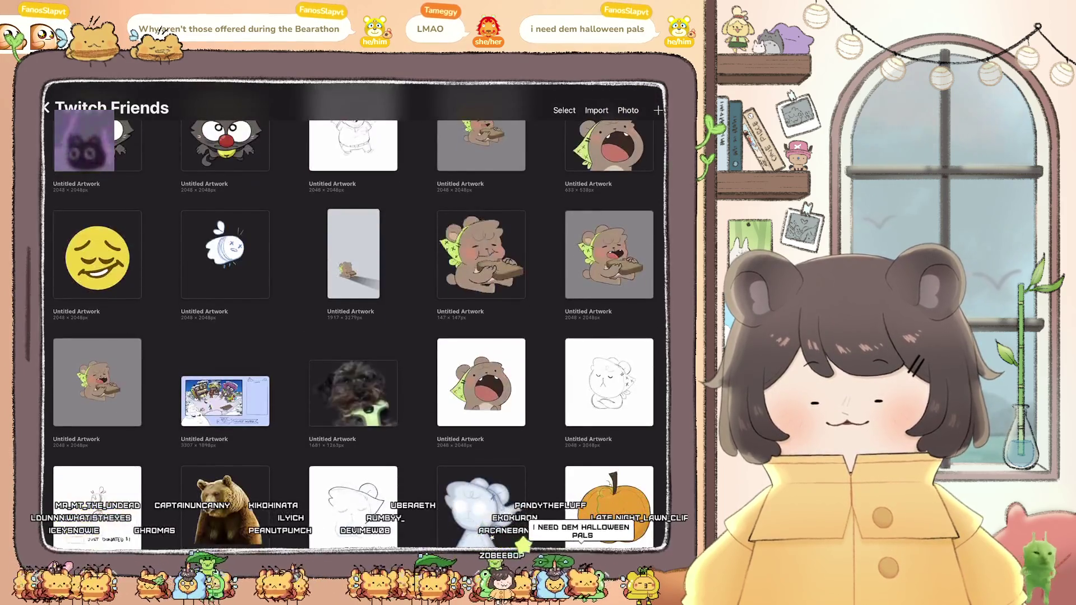
scroll(353, 308, "down", 5)
scroll(353, 308, "down", 5)
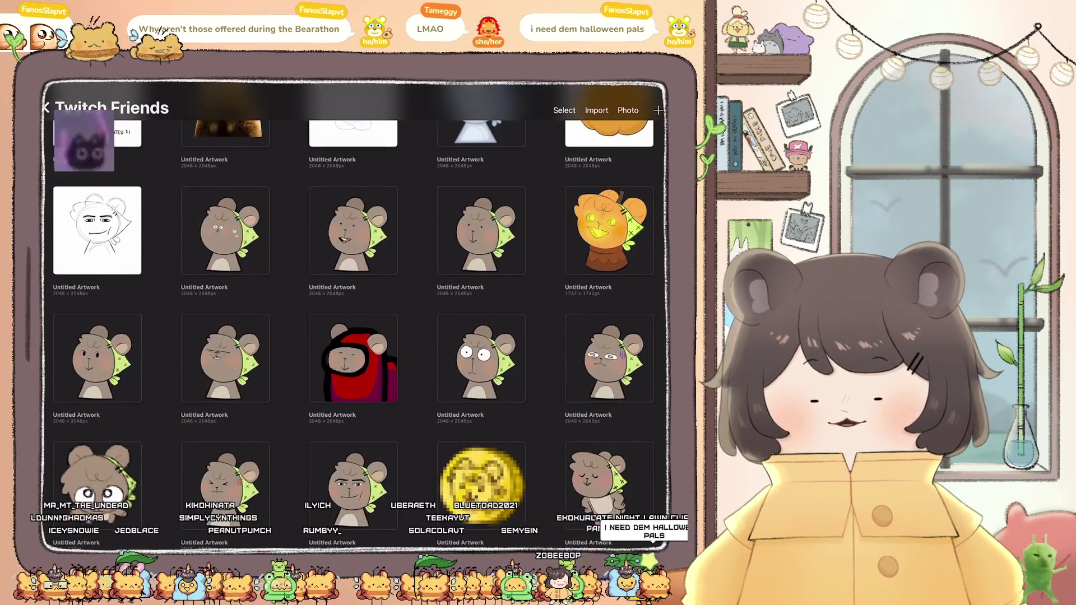
scroll(353, 308, "down", 5)
scroll(353, 308, "down", 5)
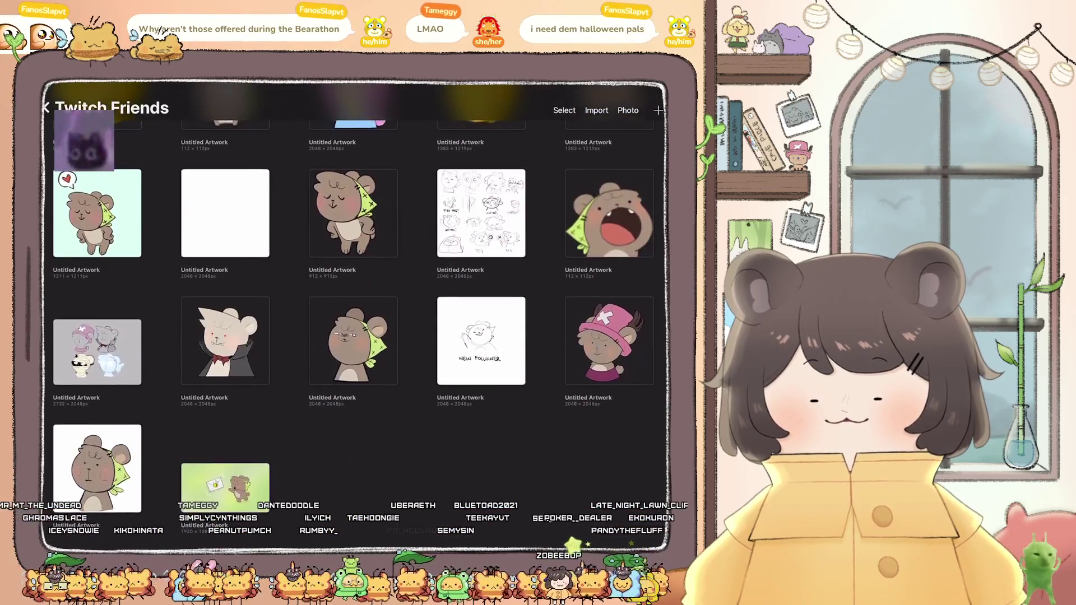
left_click(97, 374)
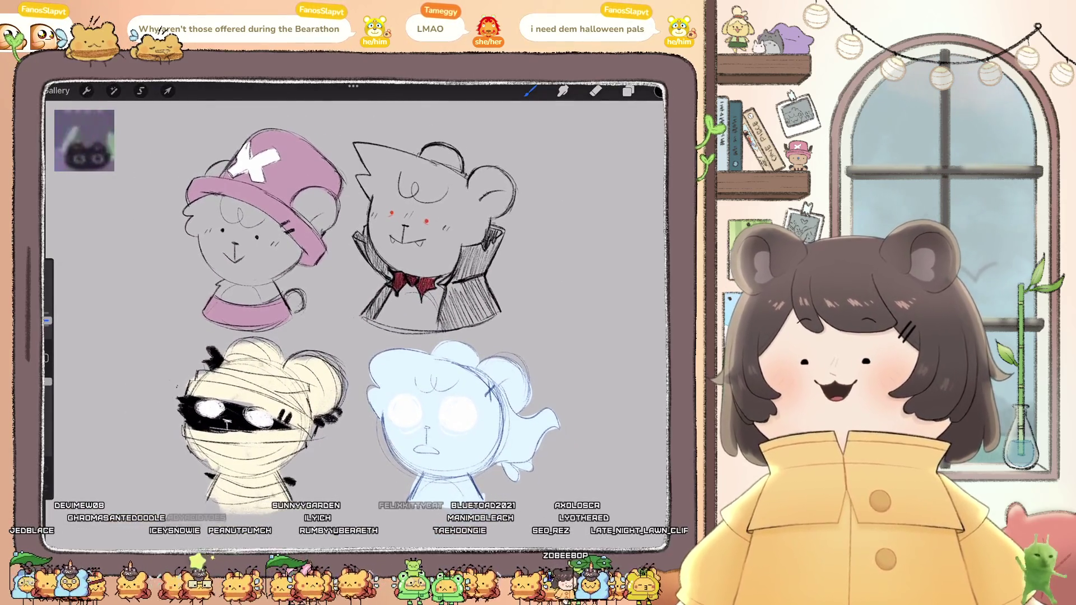
scroll(263, 420, "up", 5)
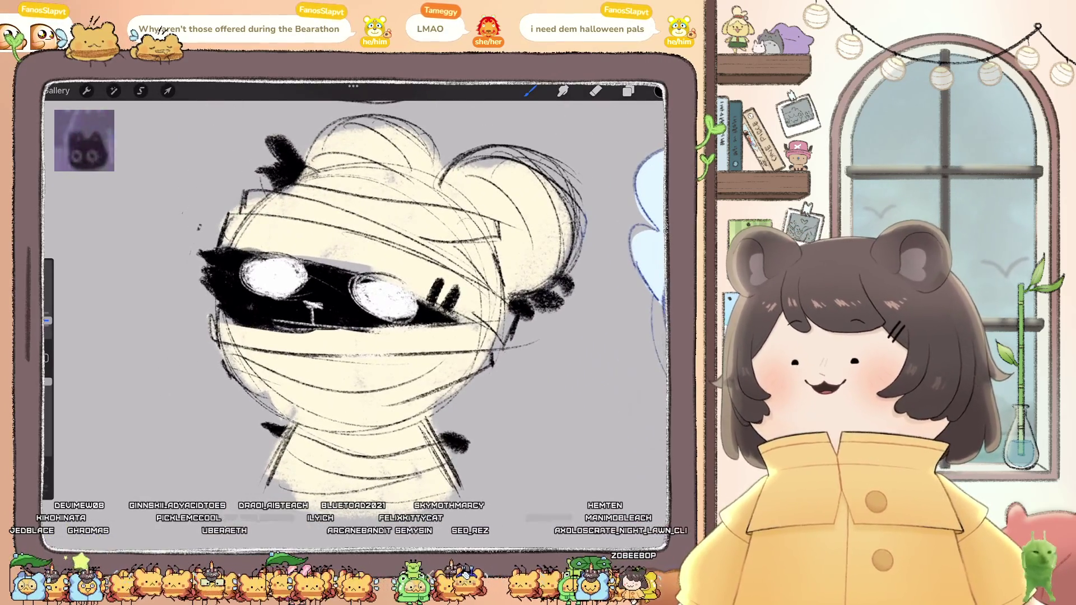
scroll(353, 303, "down", 5)
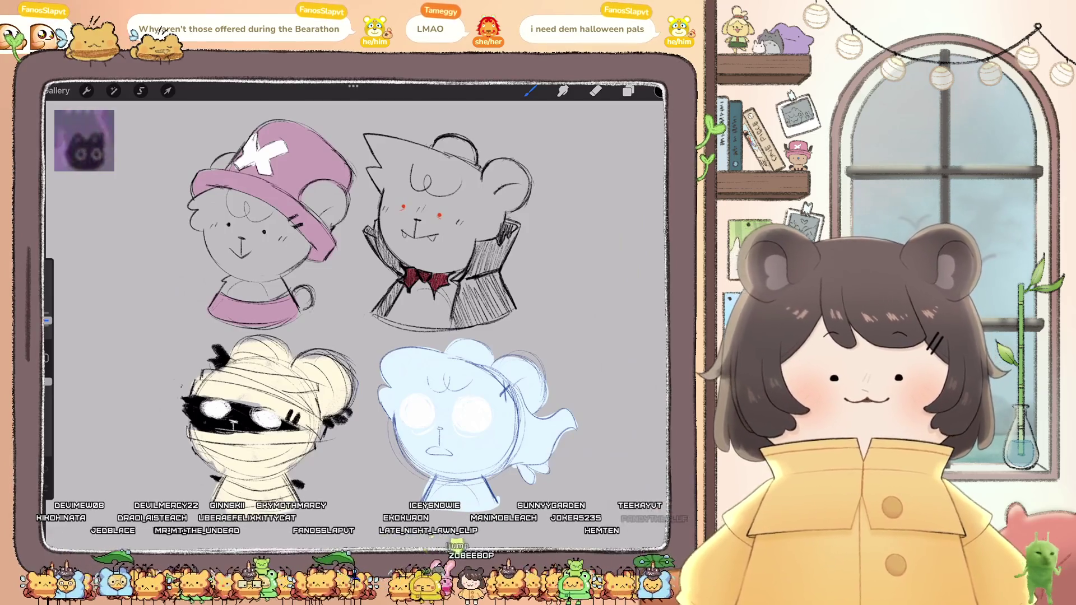
left_click(58, 90)
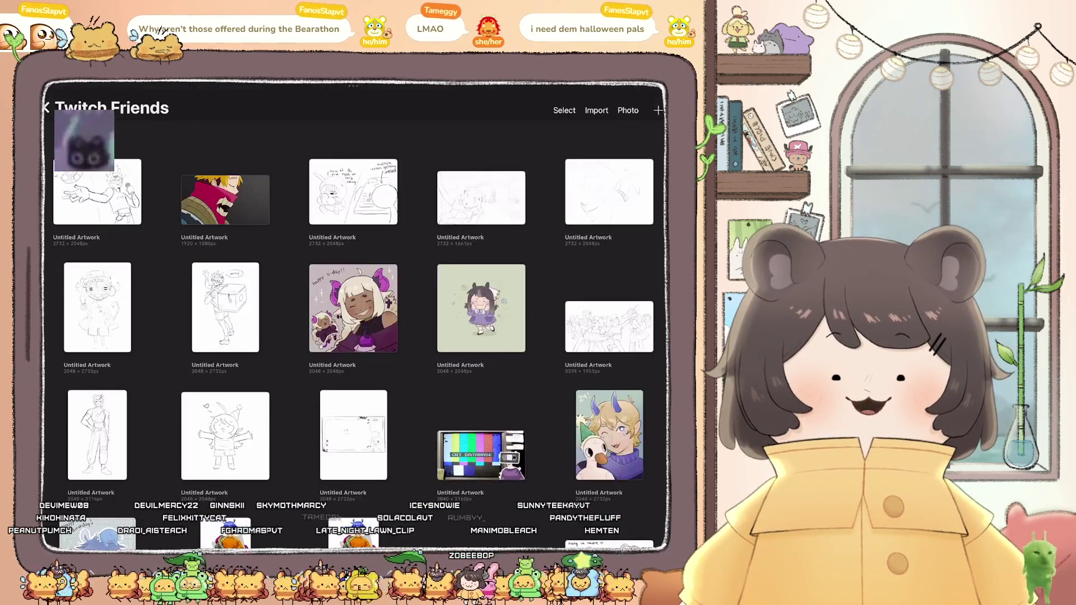
scroll(353, 314, "down", 15)
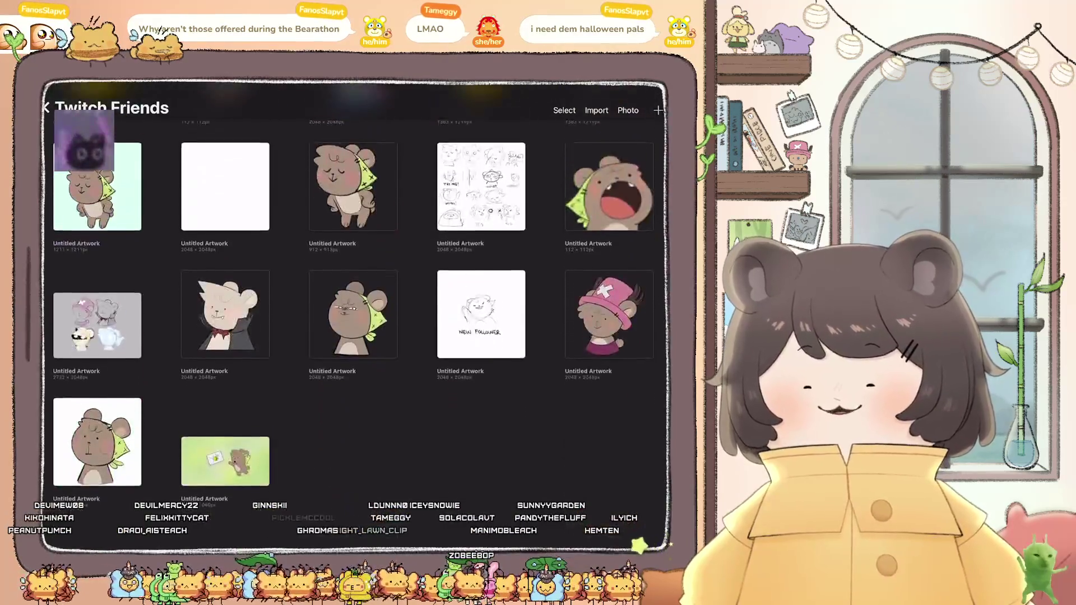
scroll(353, 313, "up", 10)
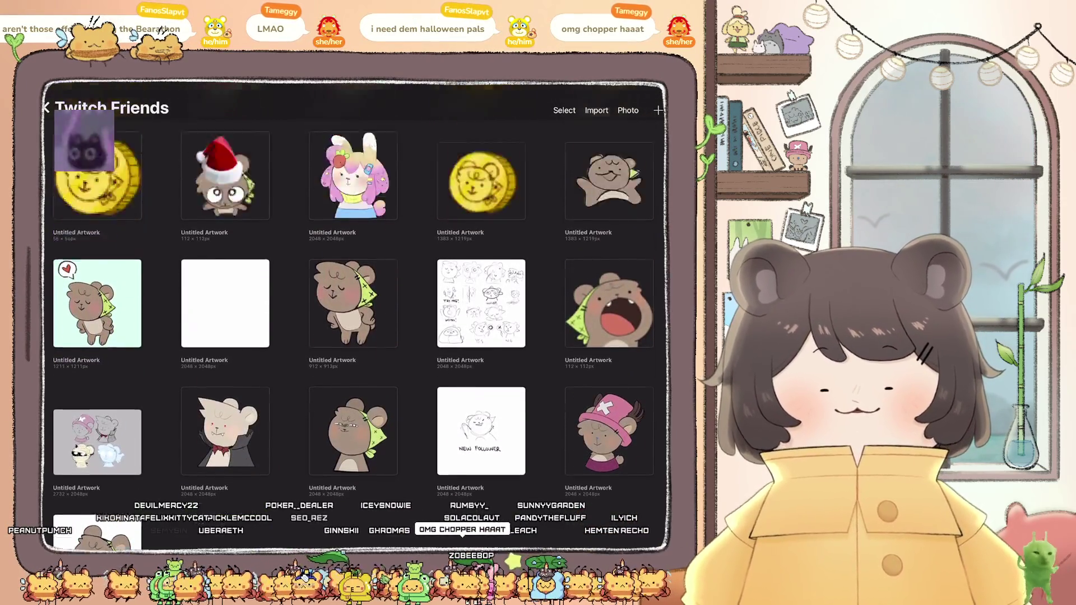
scroll(353, 314, "up", 5)
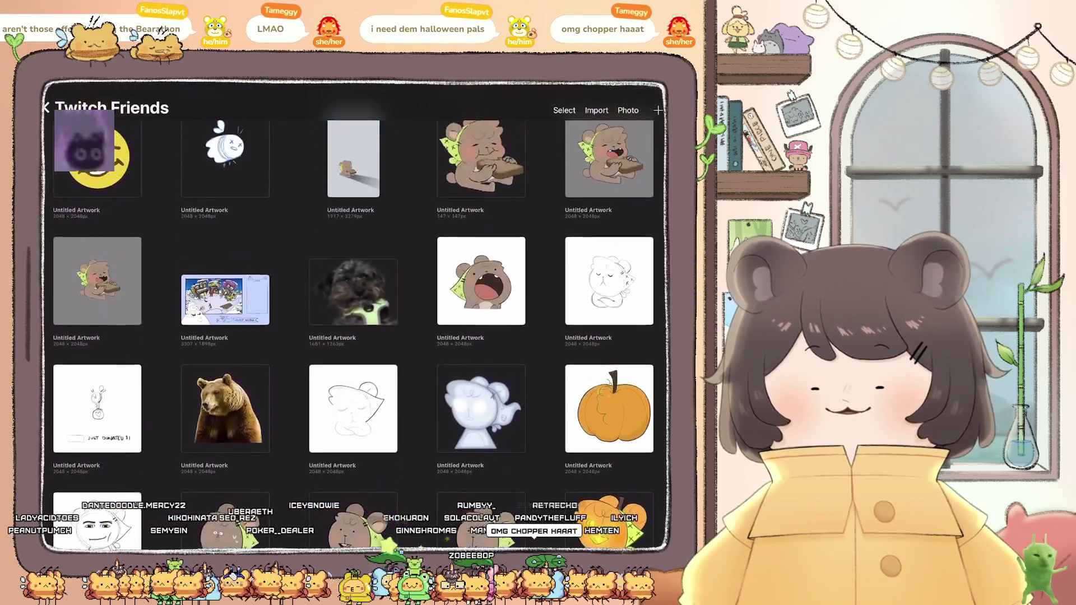
left_click(226, 409)
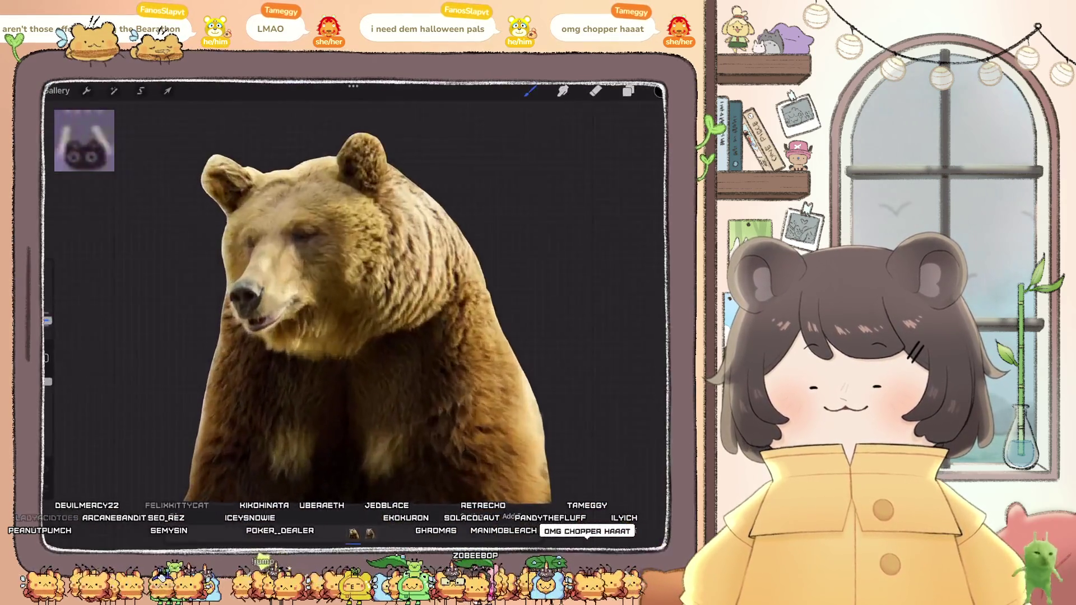
left_click(370, 532)
left_click(369, 532)
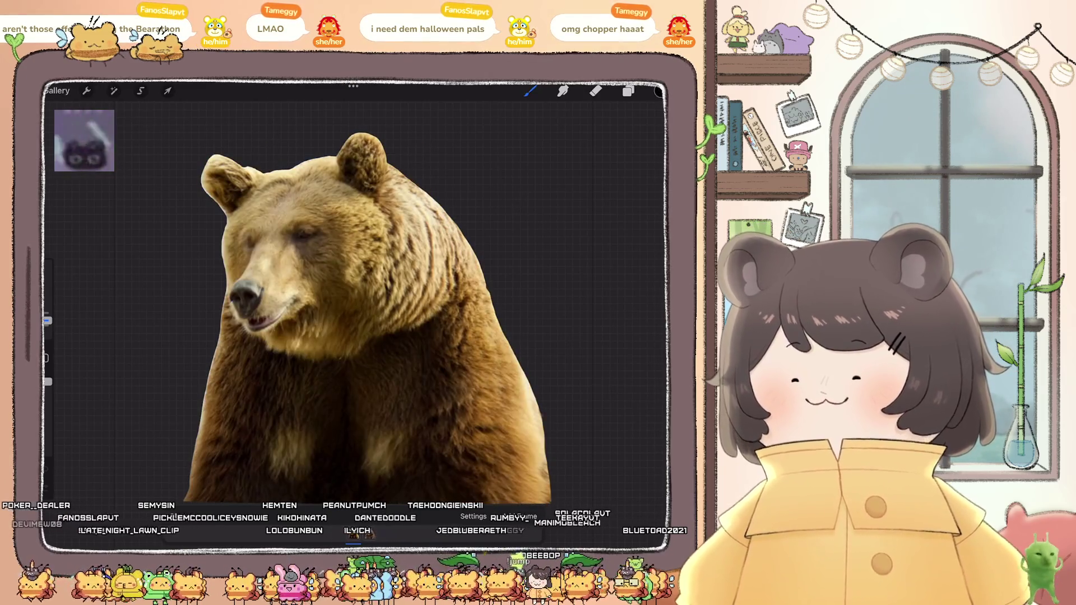
left_click(56, 90)
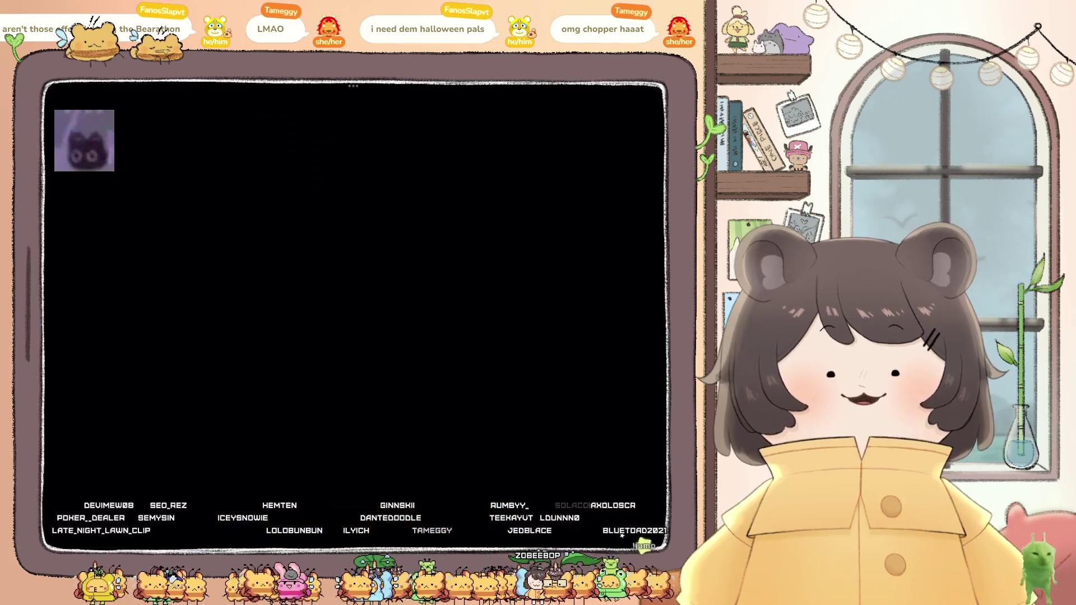
Step: Scroll the Twitch Friends gallery, view the blue-haired character illustration, then return to the gallery
scroll(353, 314, "down", 2)
scroll(357, 314, "down", 10)
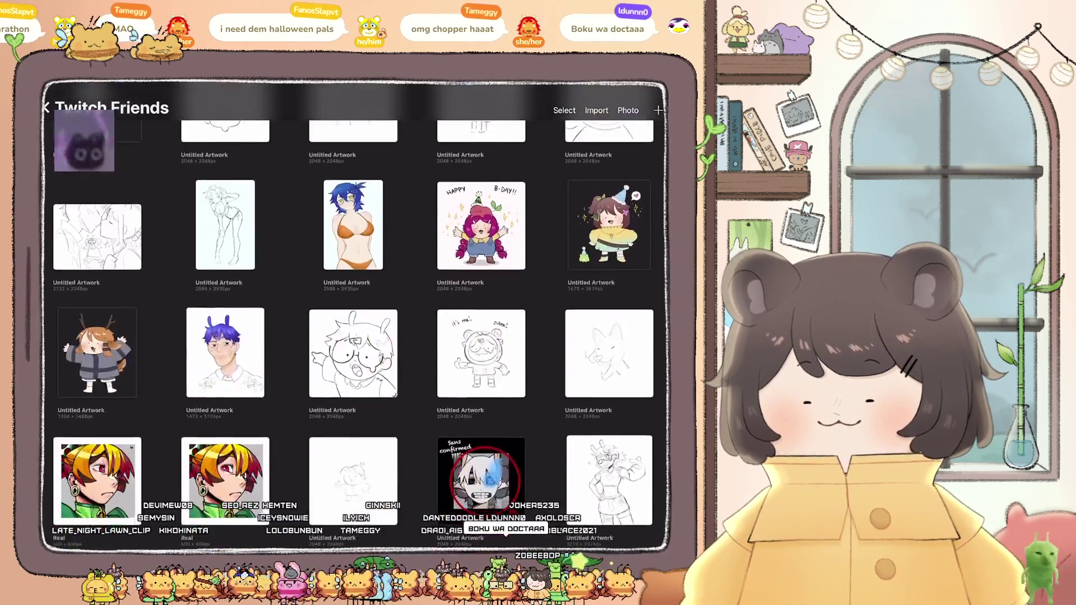
scroll(353, 314, "down", 10)
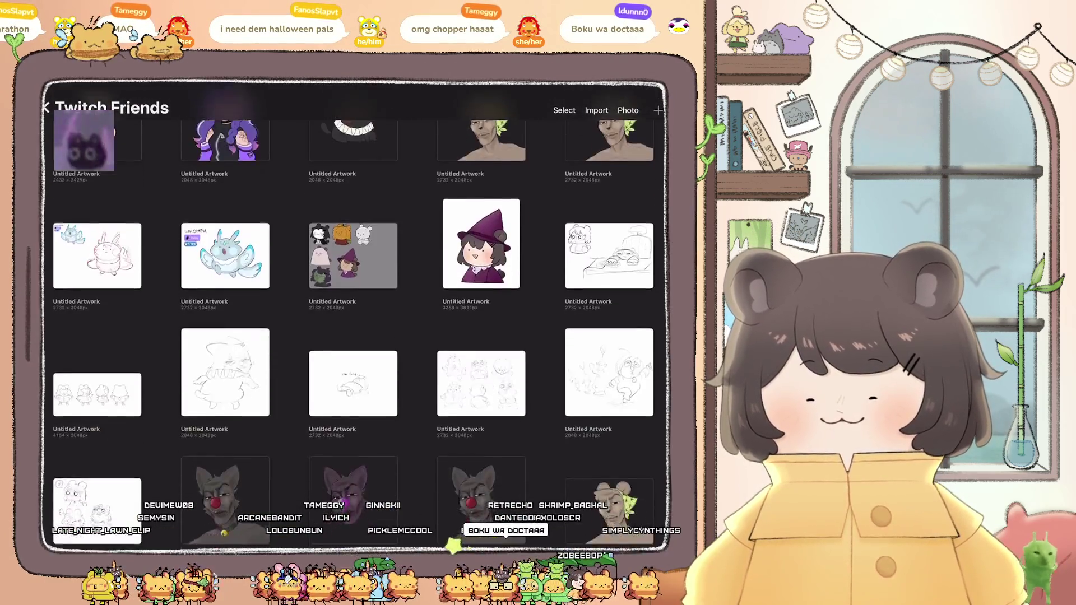
scroll(353, 314, "down", 10)
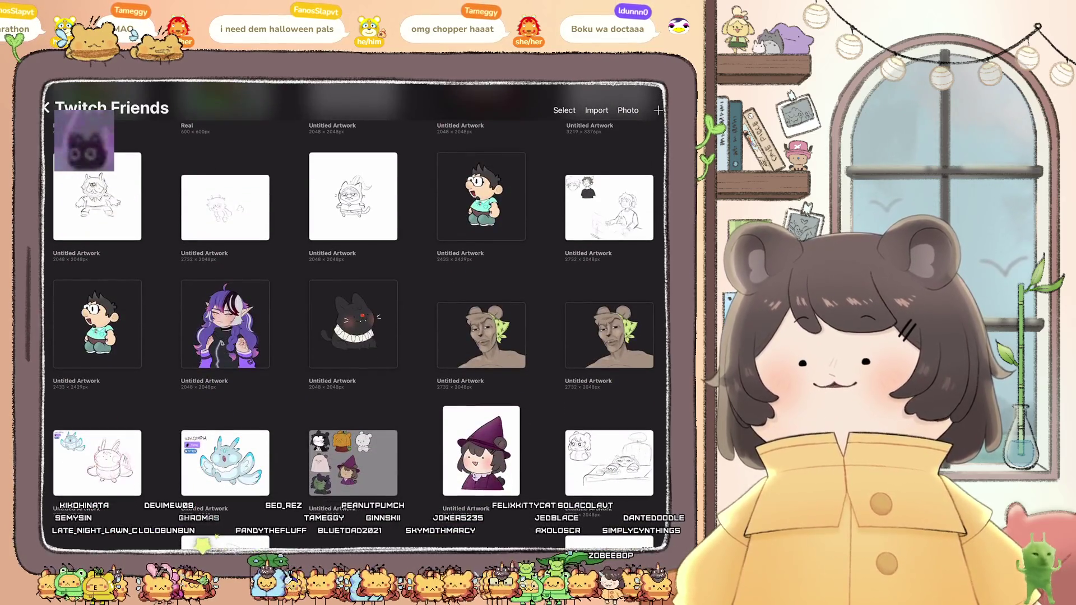
scroll(353, 314, "up", 10)
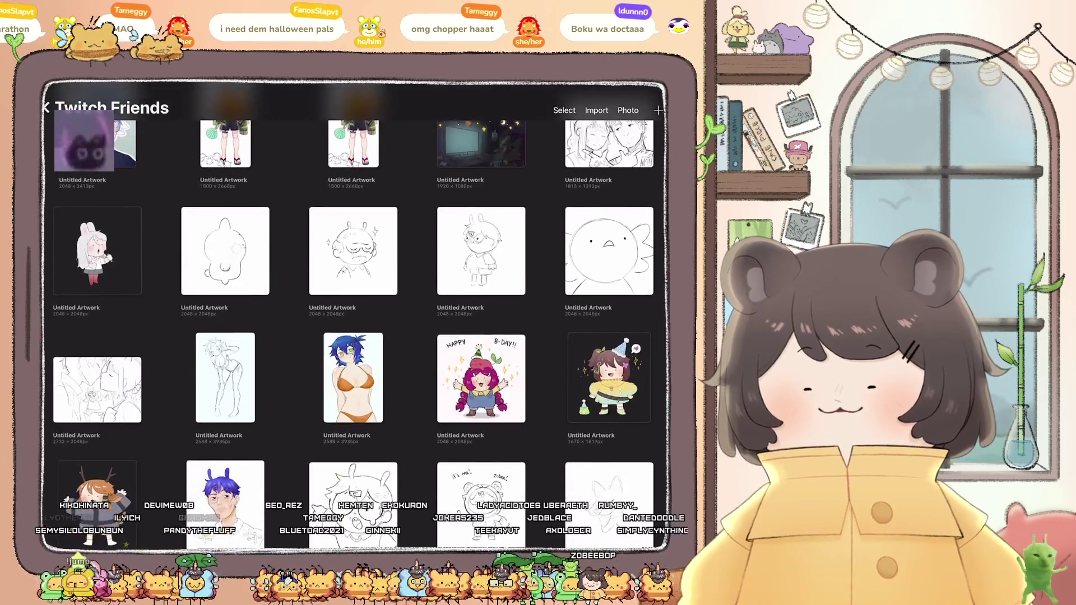
left_click(353, 378)
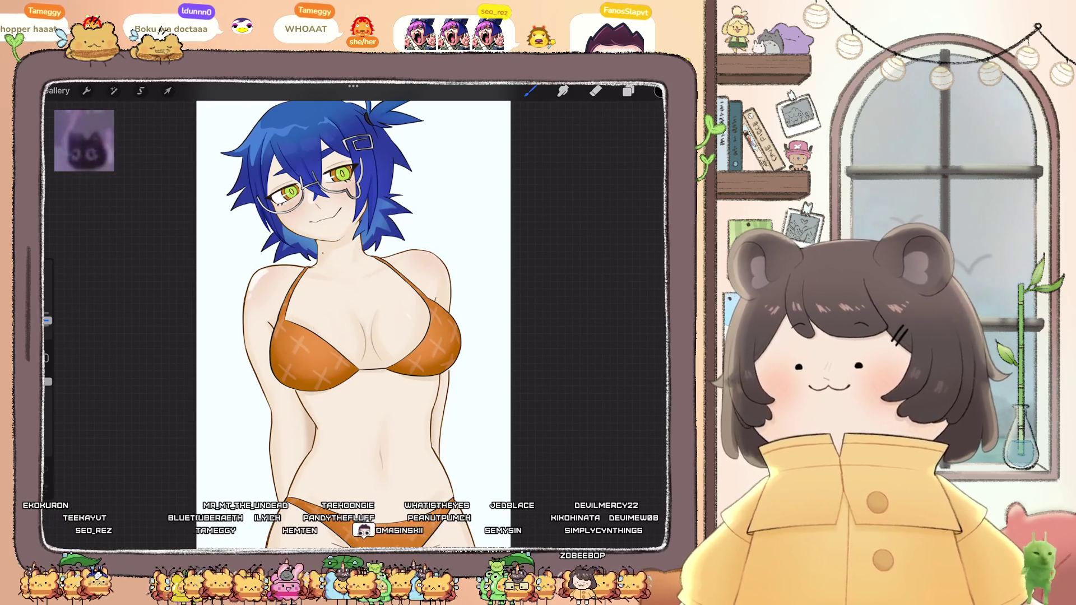
left_click(57, 90)
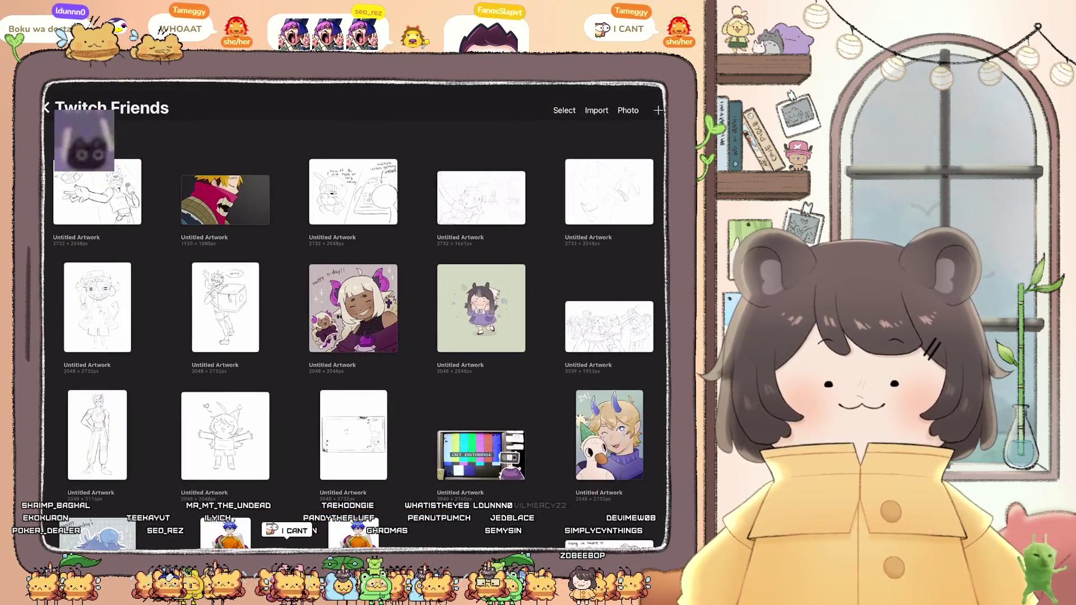
scroll(353, 314, "down", 5)
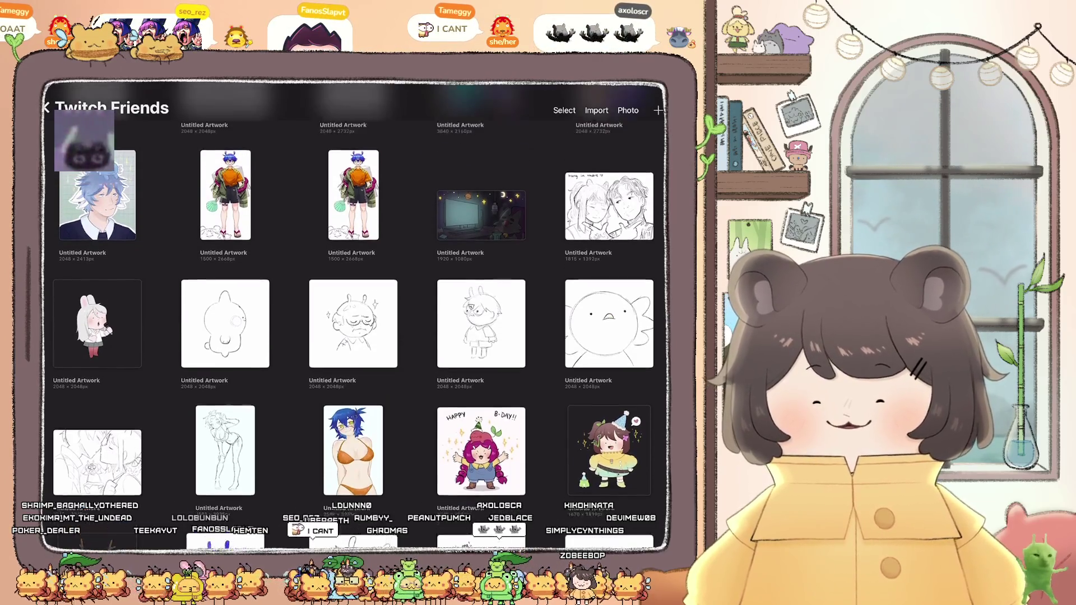
scroll(353, 314, "up", 2)
scroll(353, 269, "up", 1)
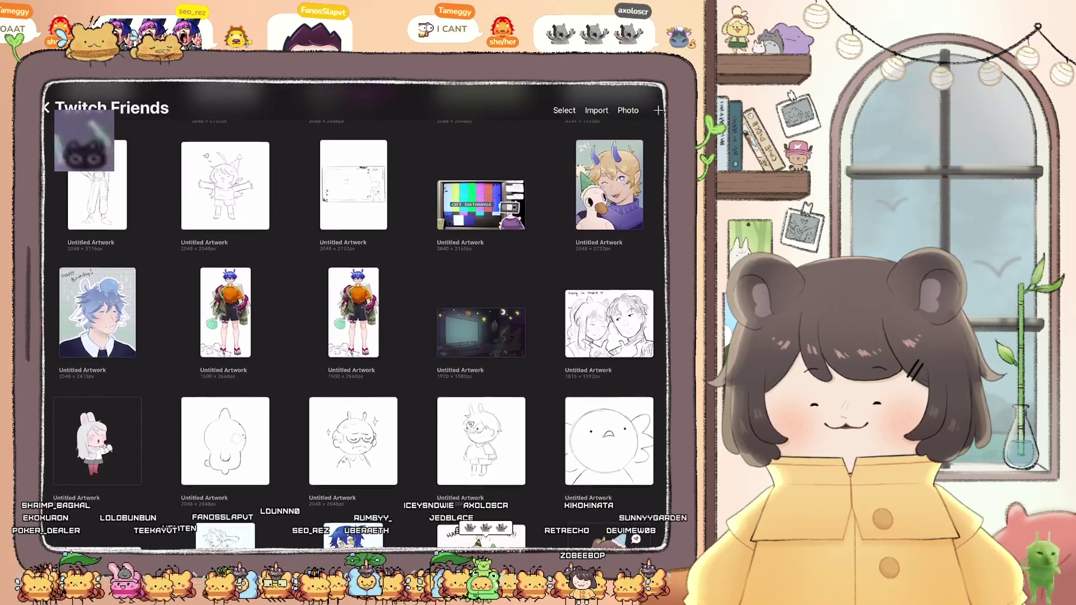
left_click(353, 311)
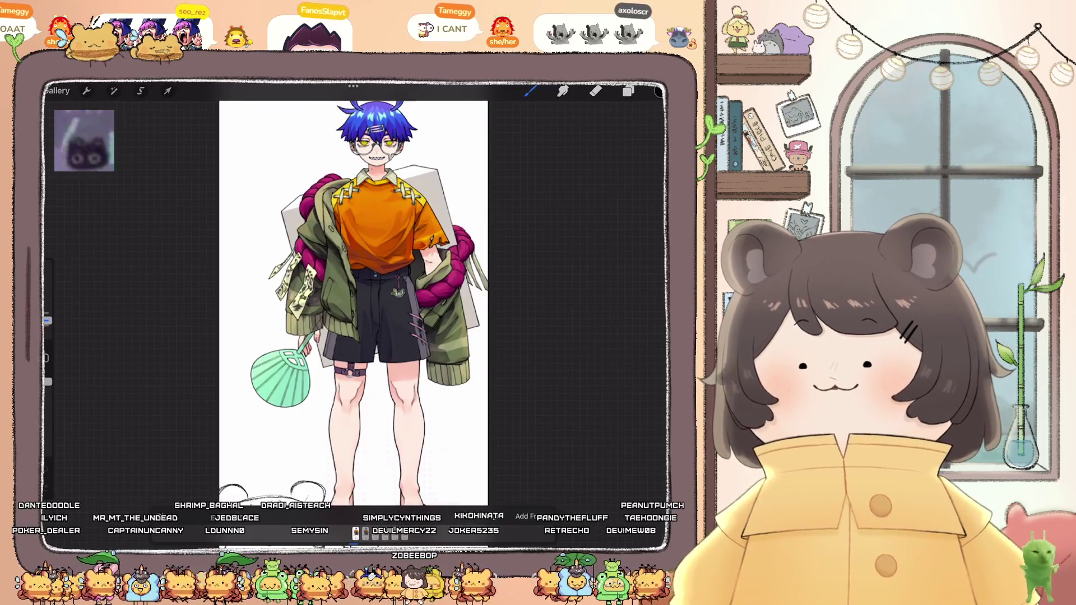
left_click(56, 90)
left_click(360, 323)
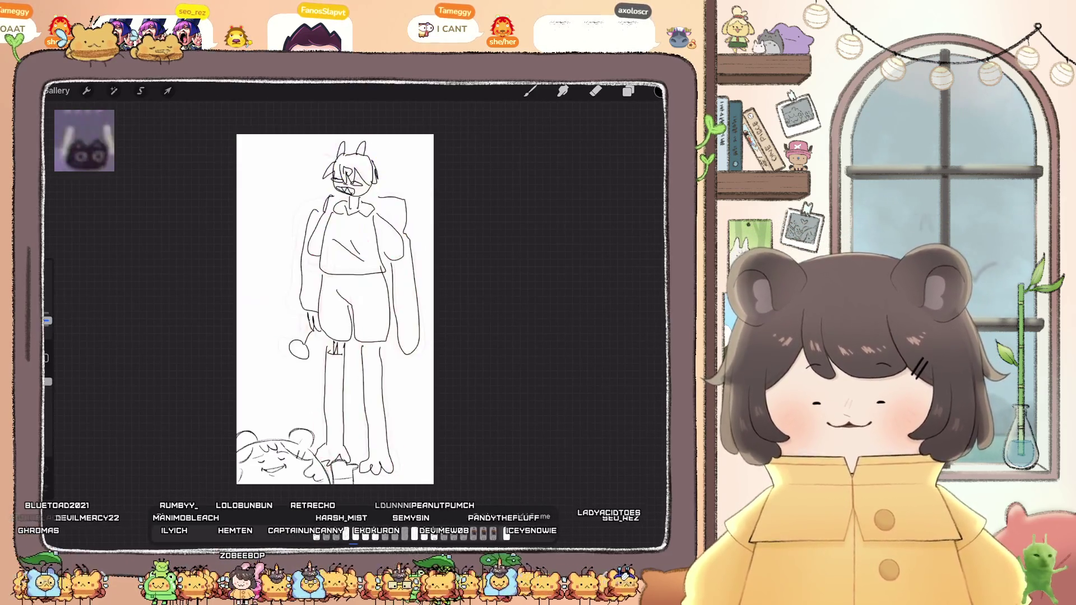
scroll(335, 308, "up", 5)
scroll(391, 317, "up", 3)
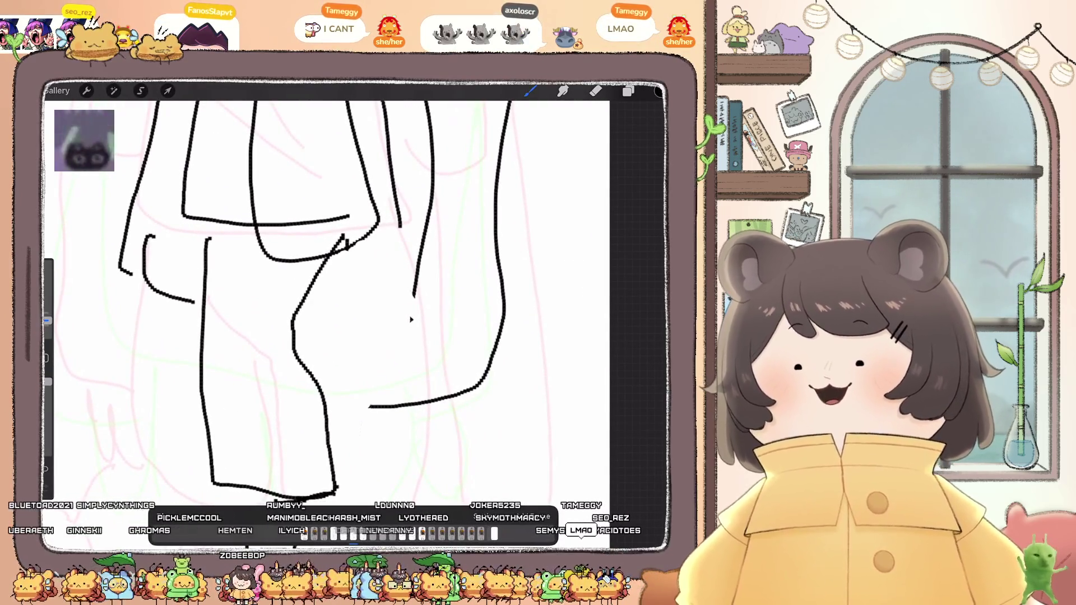
scroll(411, 319, "down", 5)
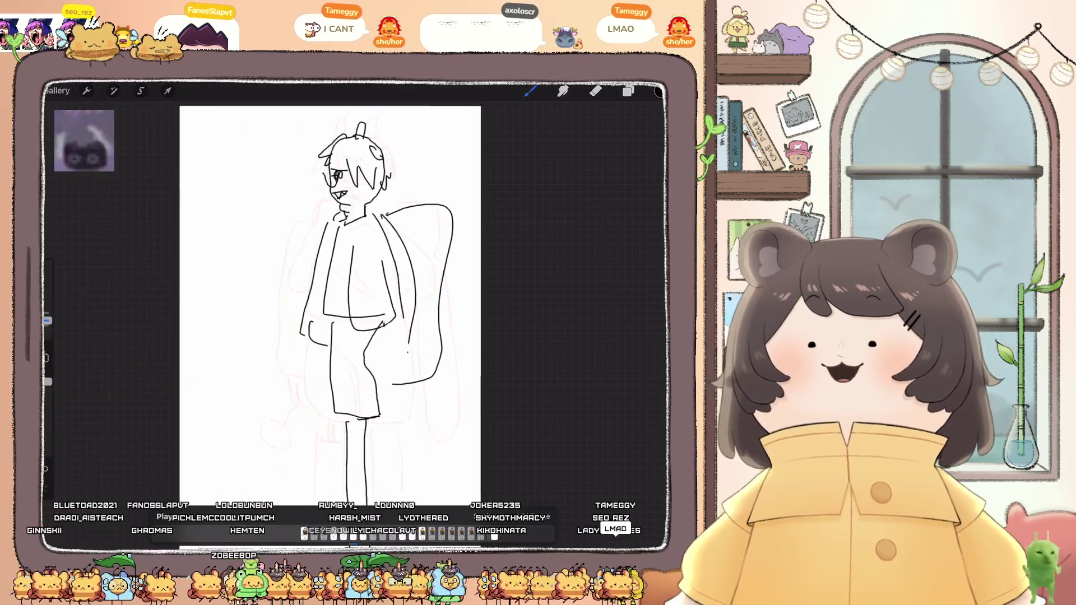
scroll(359, 252, "up", 5)
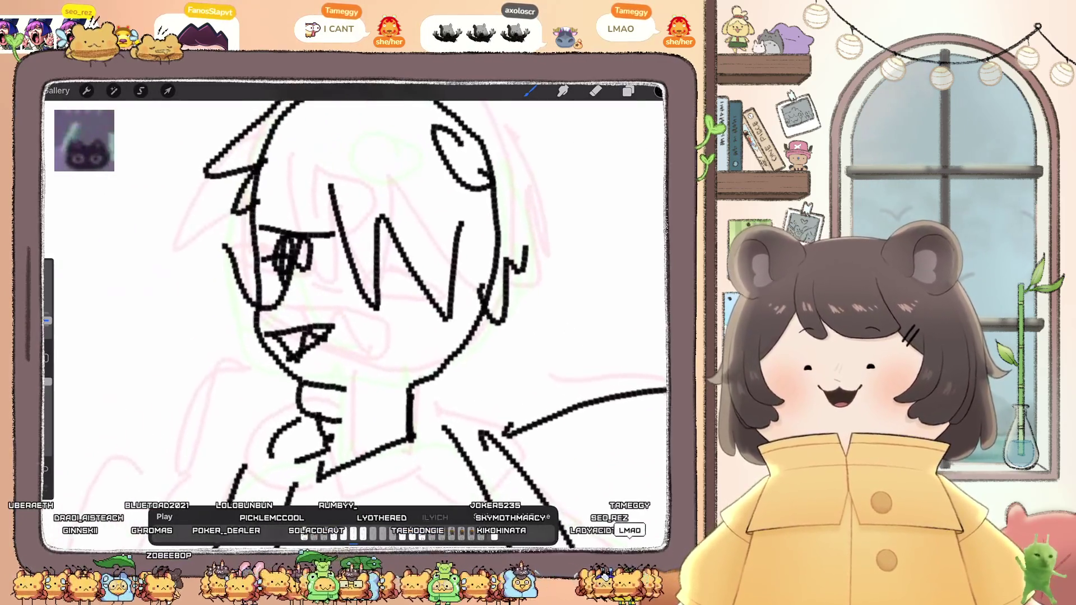
scroll(359, 252, "down", 1)
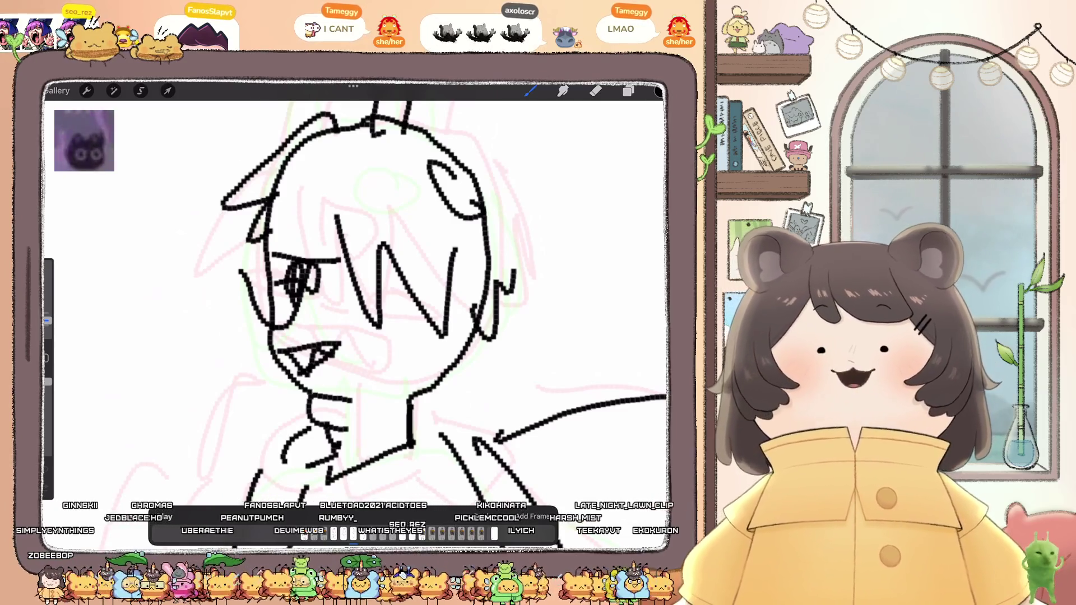
left_click(57, 90)
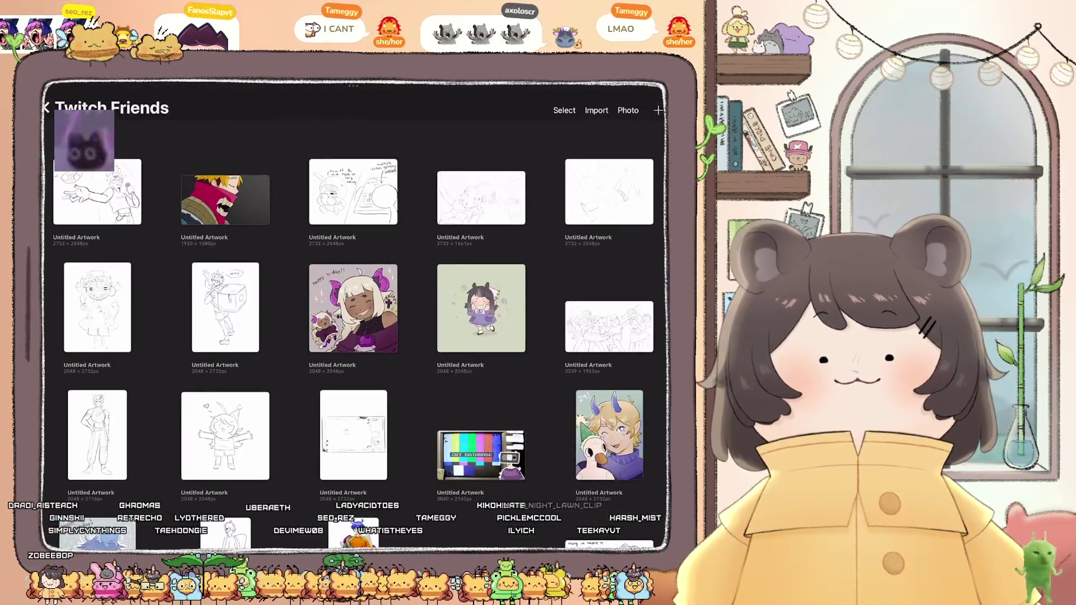
scroll(353, 314, "down", 7)
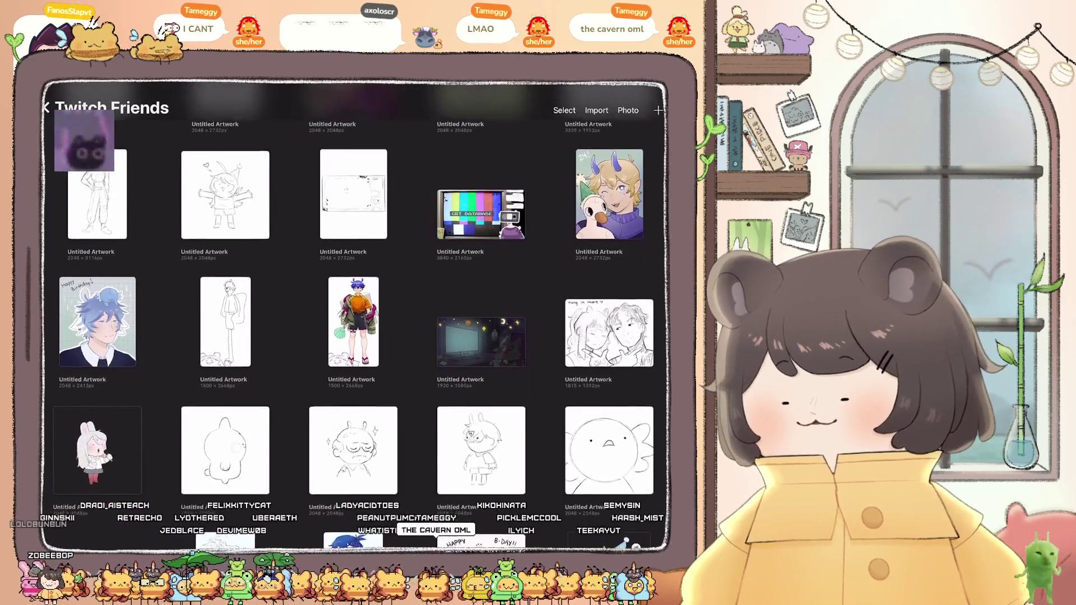
scroll(353, 314, "down", 2)
scroll(353, 314, "down", 3)
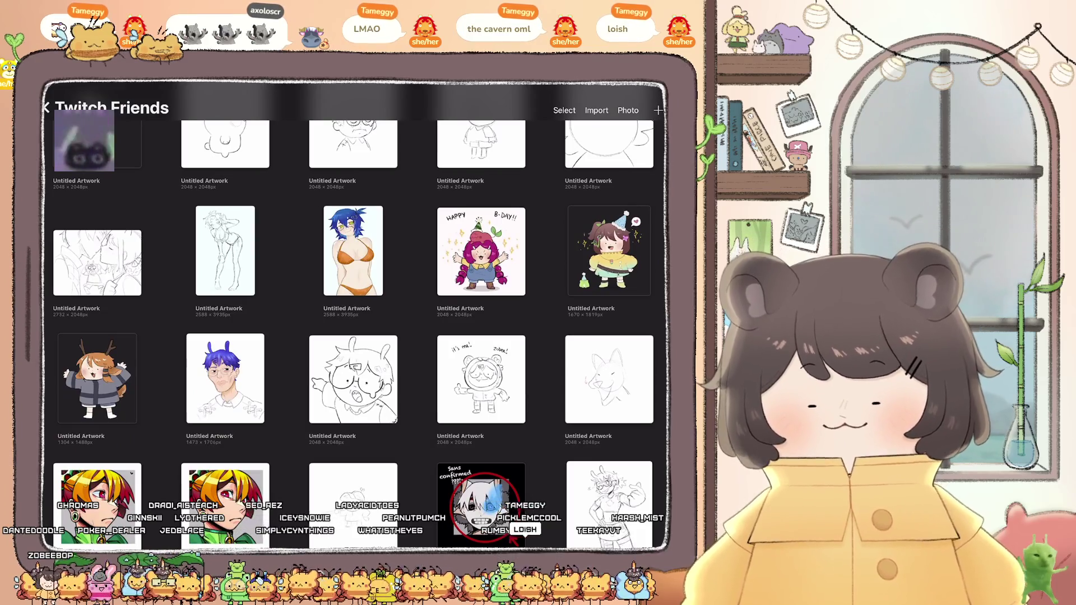
scroll(353, 314, "down", 5)
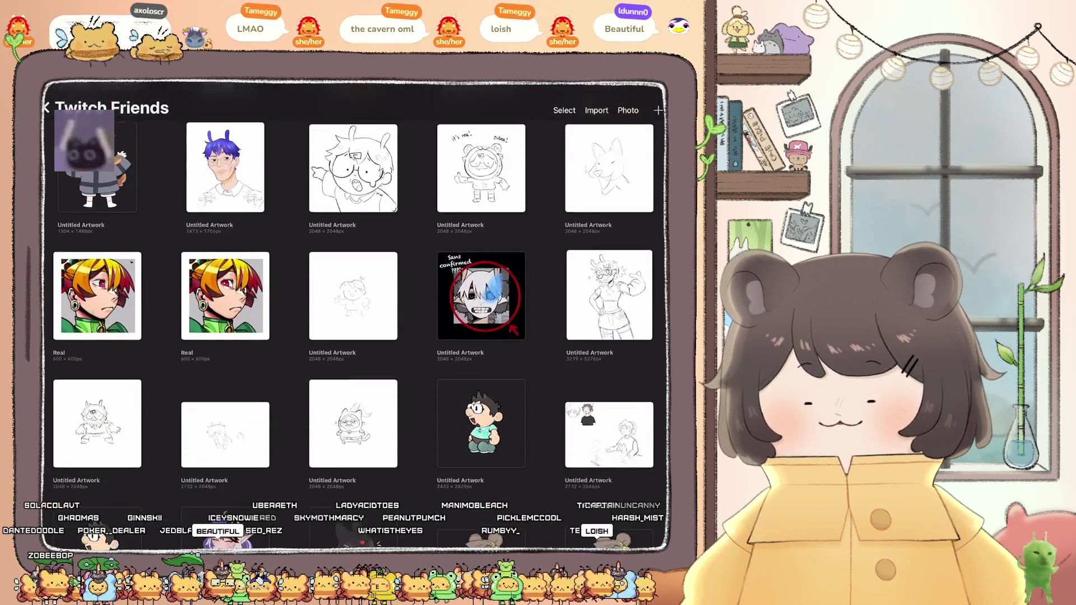
scroll(353, 314, "down", 2)
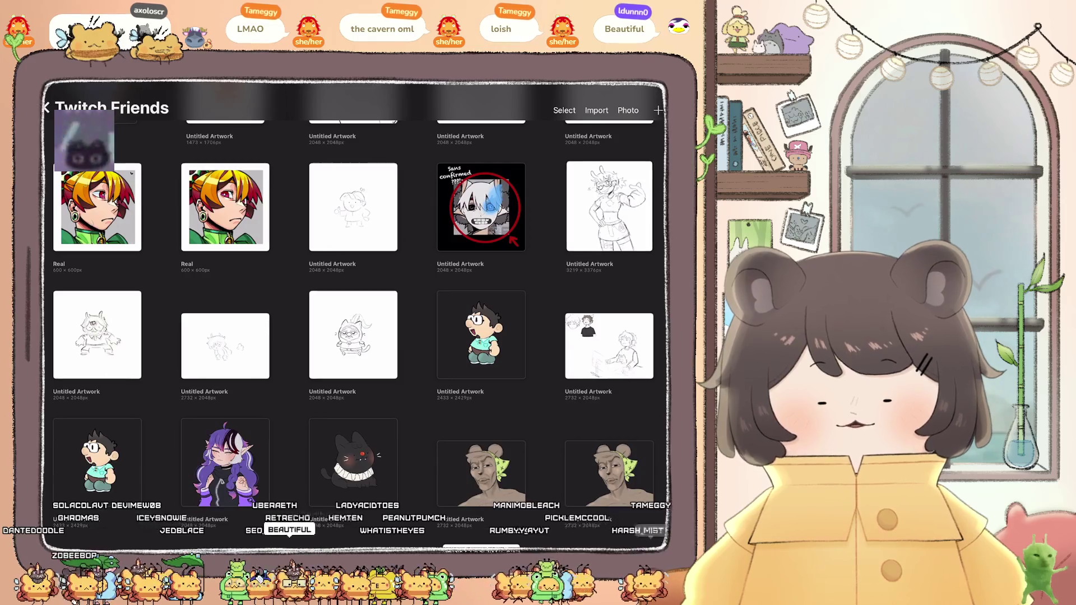
left_click(609, 205)
scroll(336, 314, "up", 2)
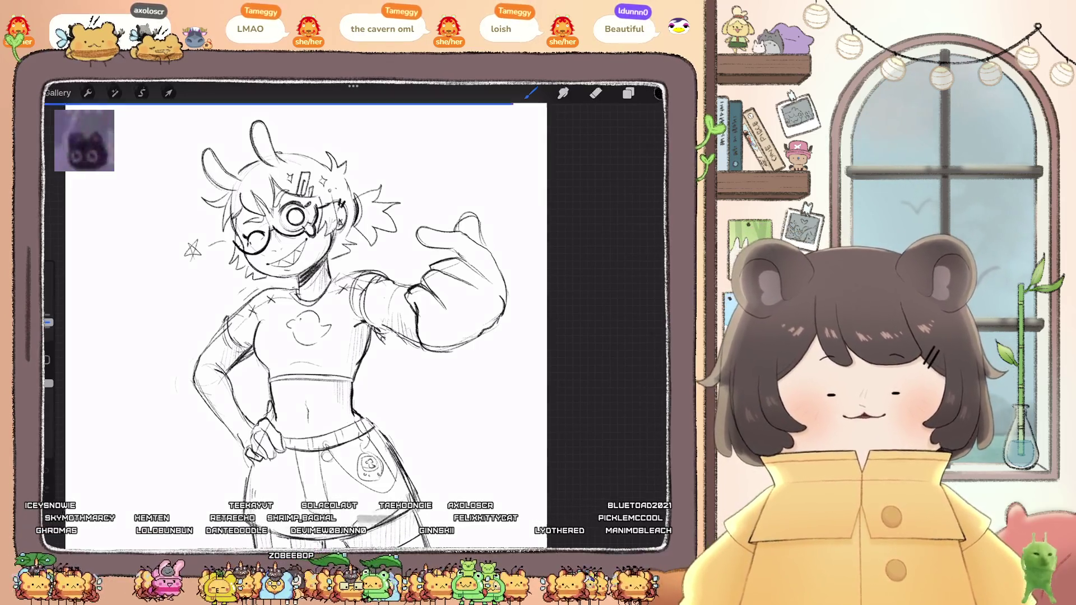
left_click(57, 90)
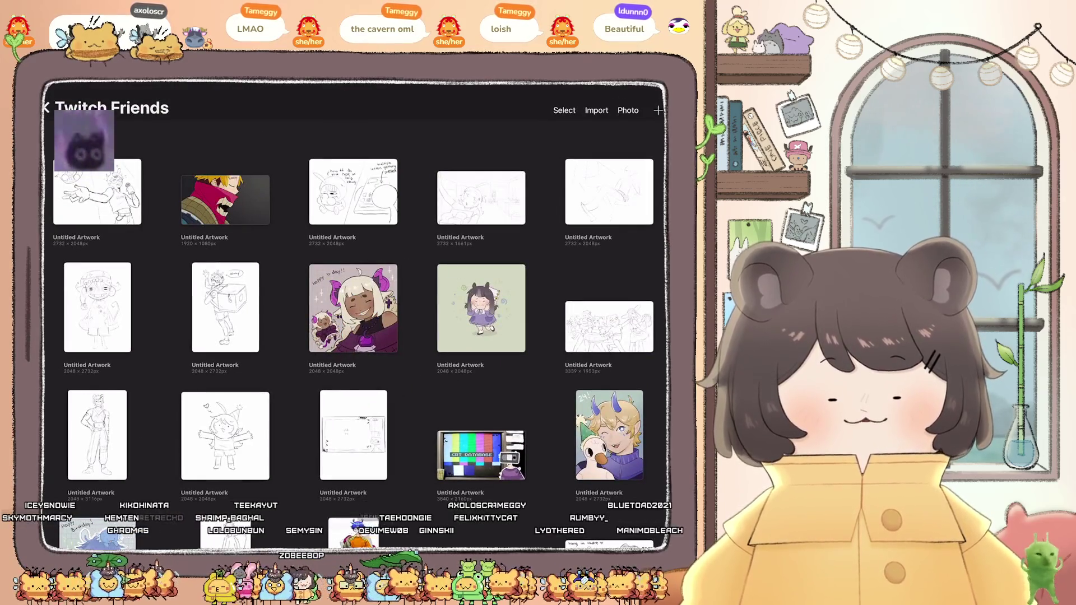
left_click(481, 198)
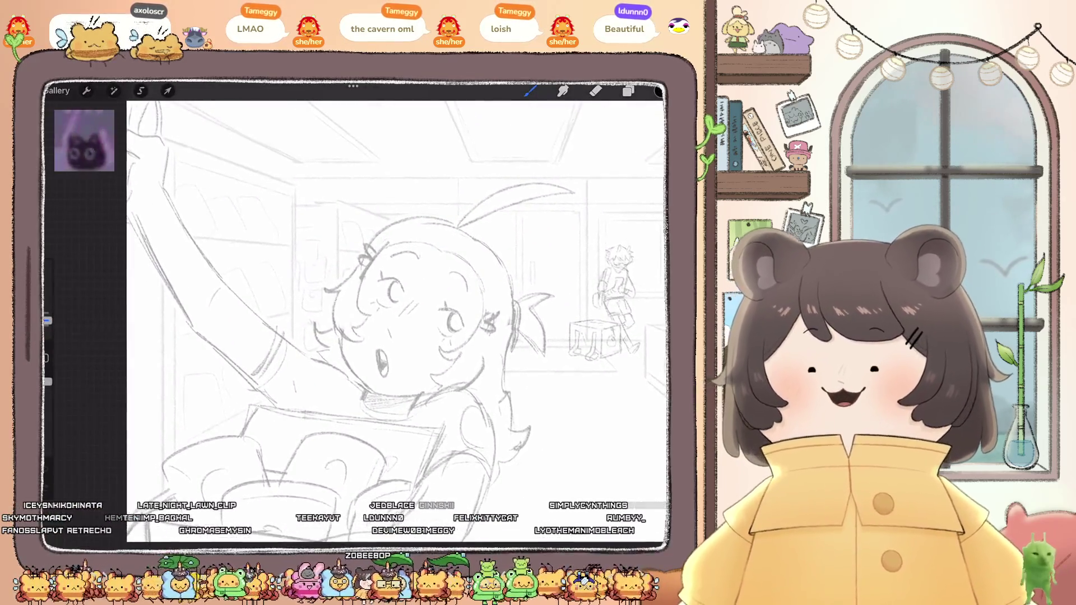
scroll(359, 314, "down", 5)
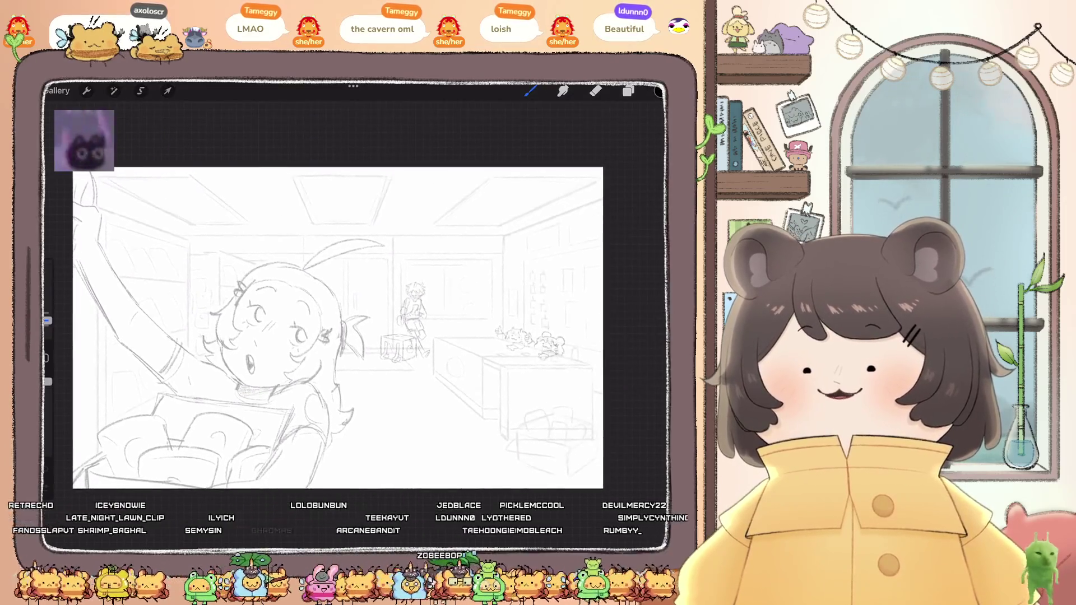
scroll(353, 314, "up", 5)
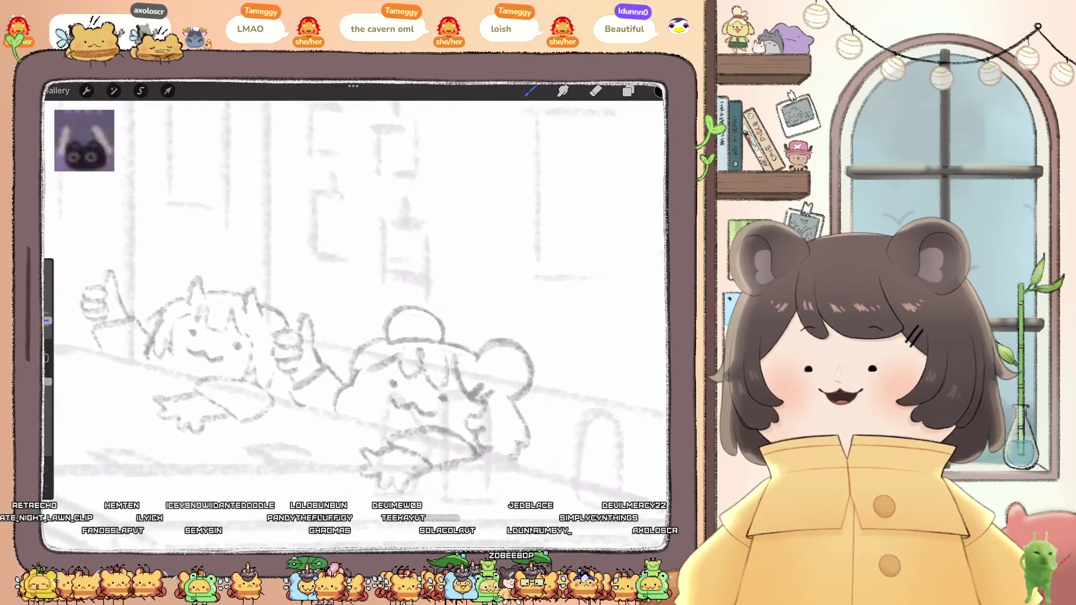
scroll(353, 314, "up", 5)
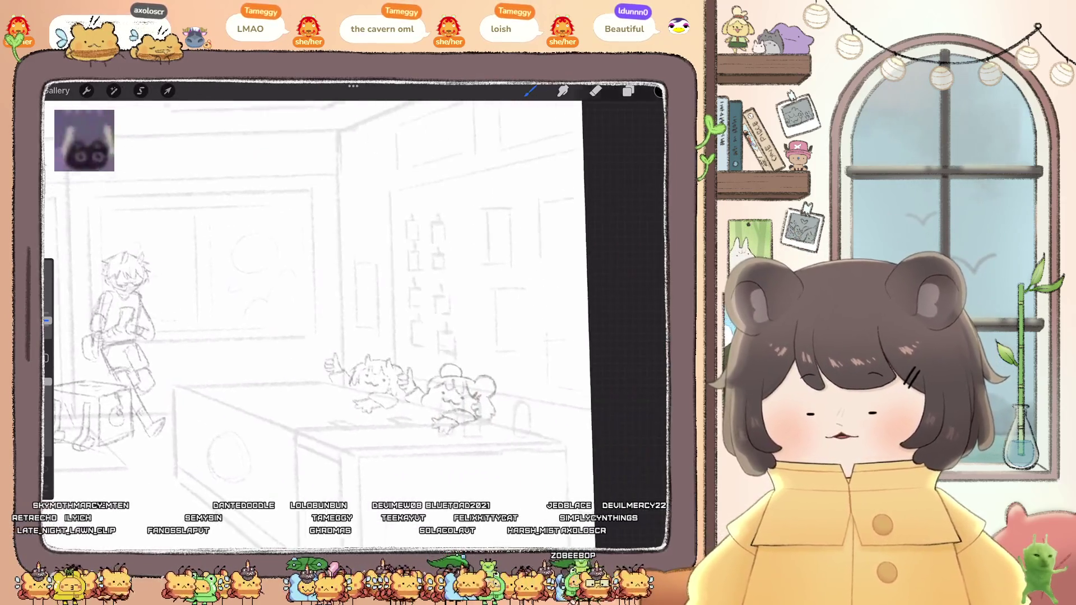
scroll(353, 314, "up", 2)
scroll(353, 314, "down", 3)
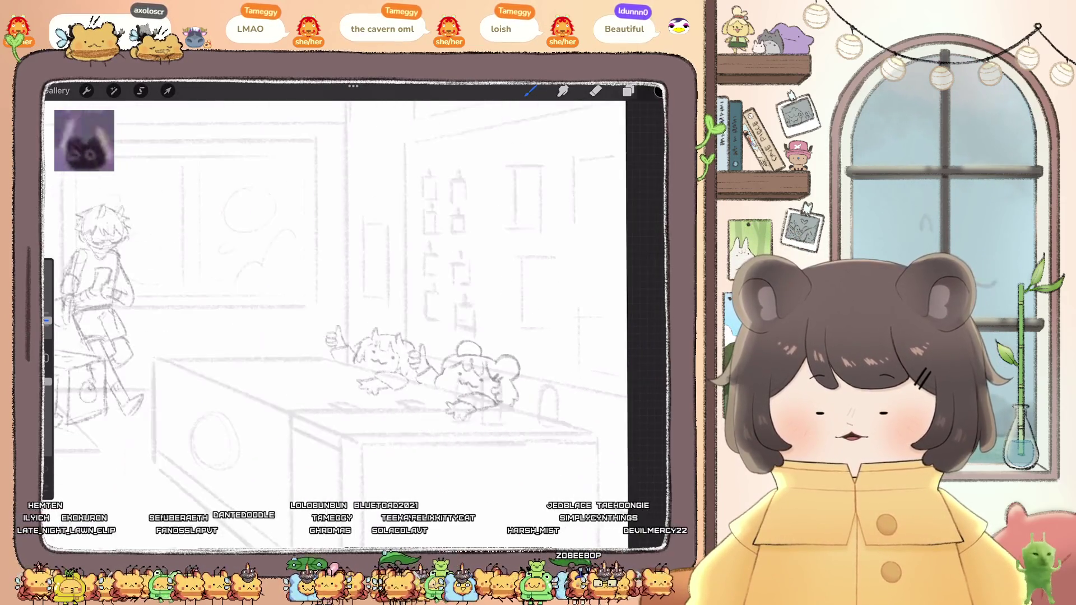
scroll(353, 313, "down", 3)
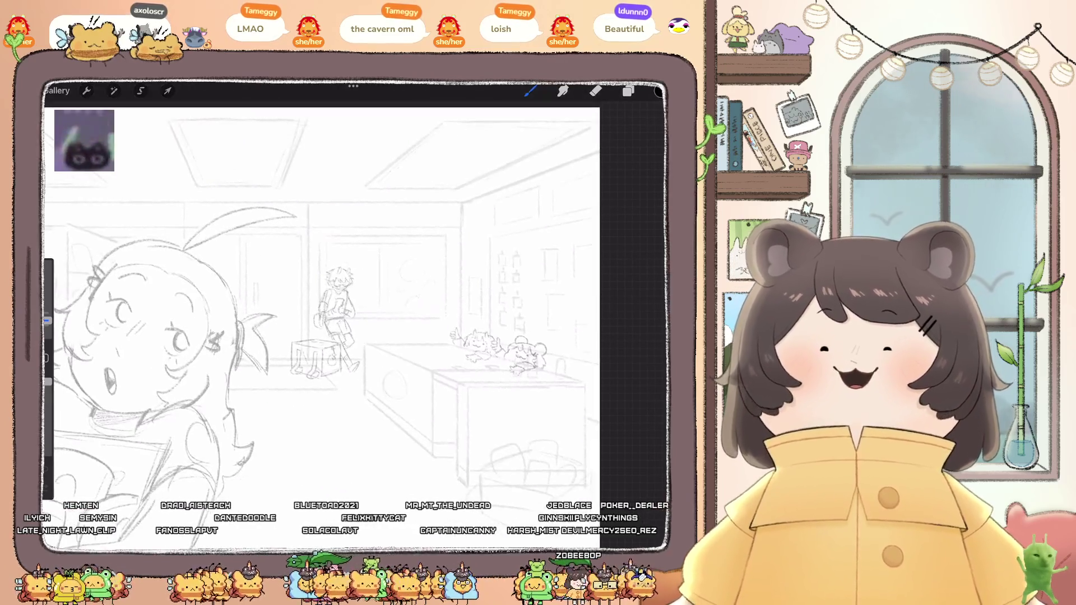
scroll(353, 314, "up", 5)
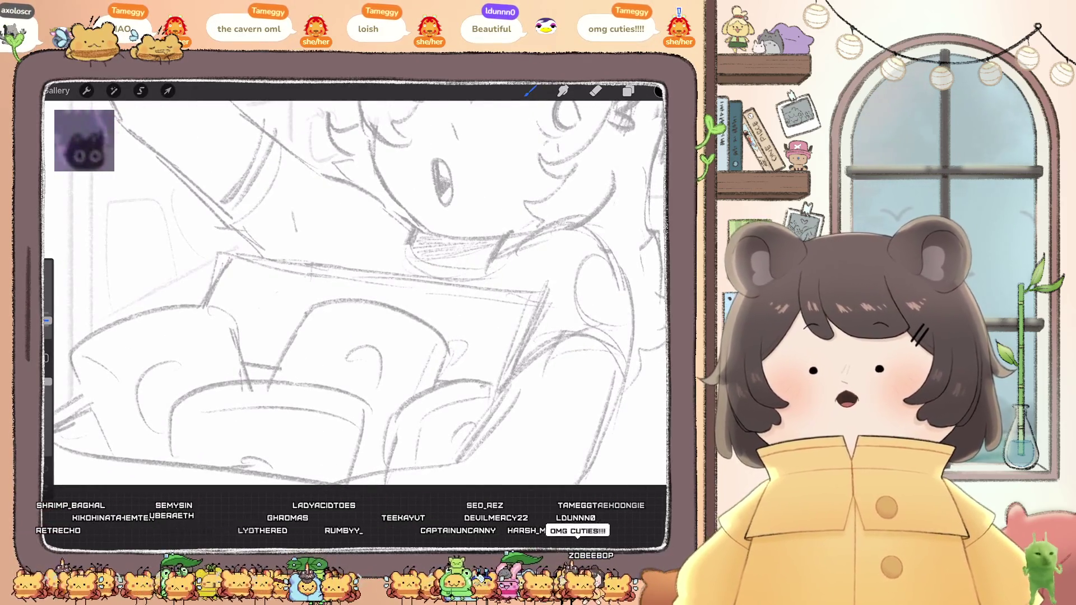
scroll(353, 291, "down", 3)
scroll(403, 336, "up", 5)
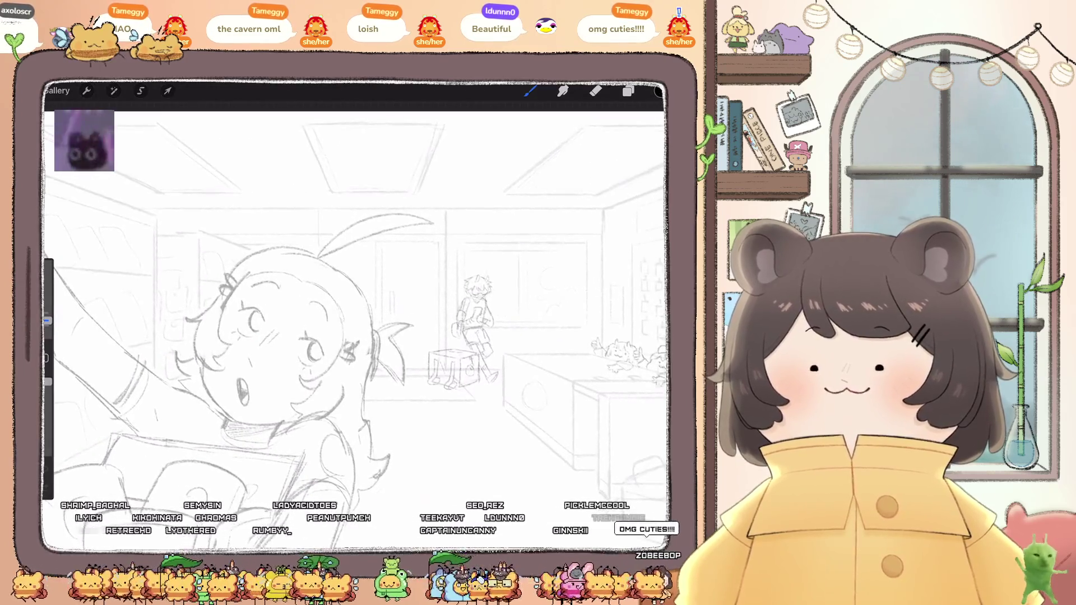
scroll(403, 393, "up", 5)
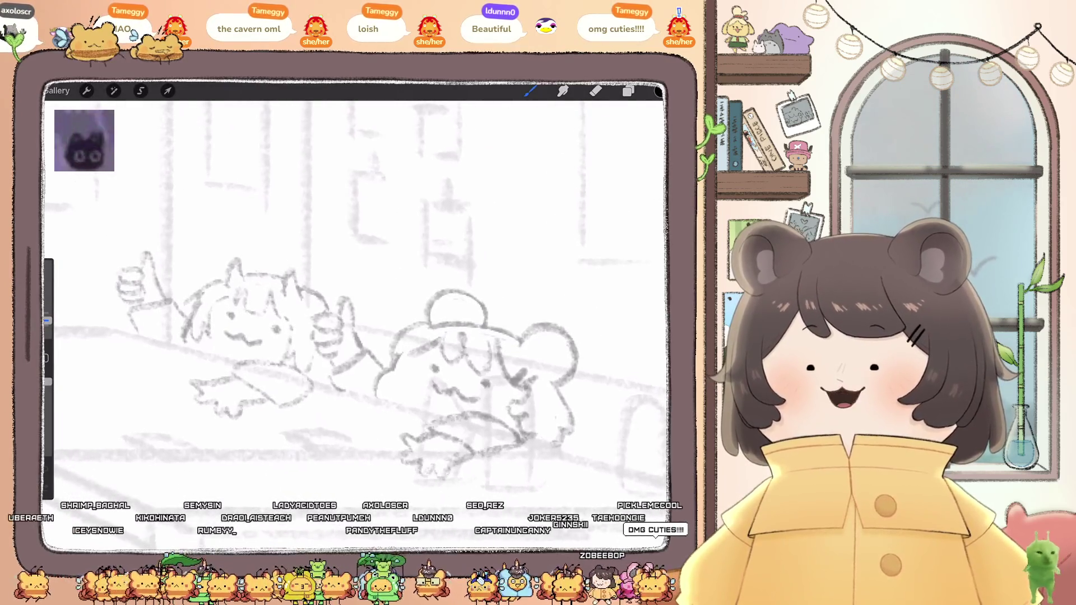
scroll(358, 292, "up", 5)
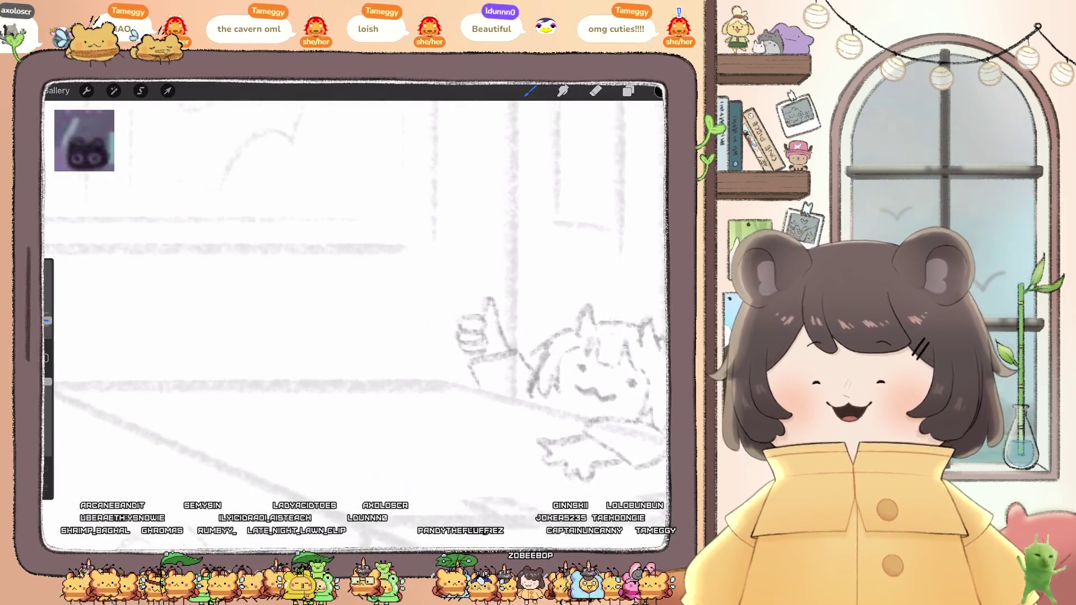
scroll(359, 314, "up", 1)
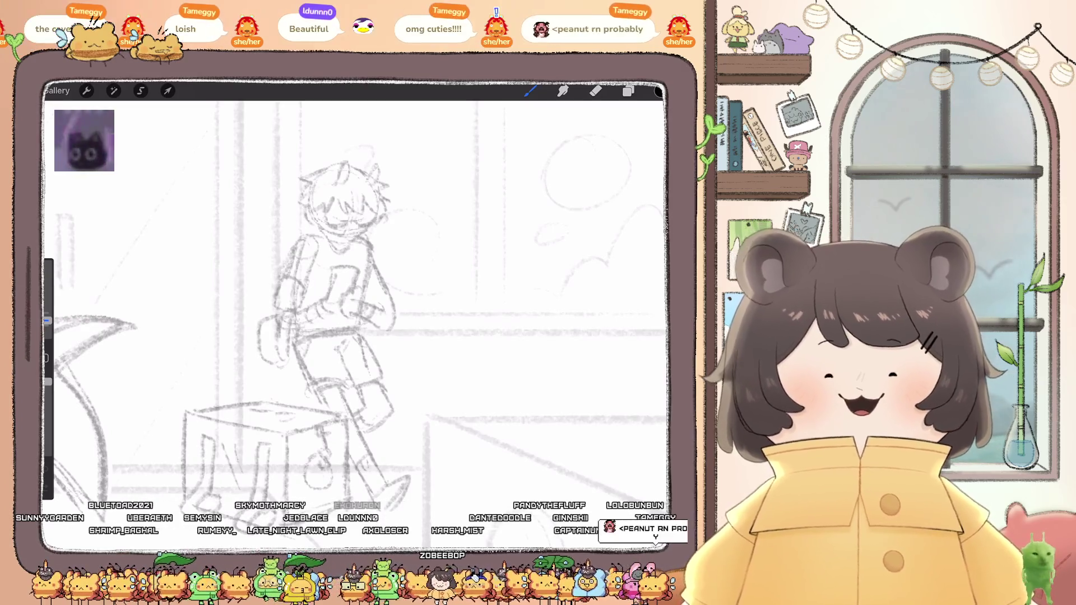
scroll(359, 313, "down", 5)
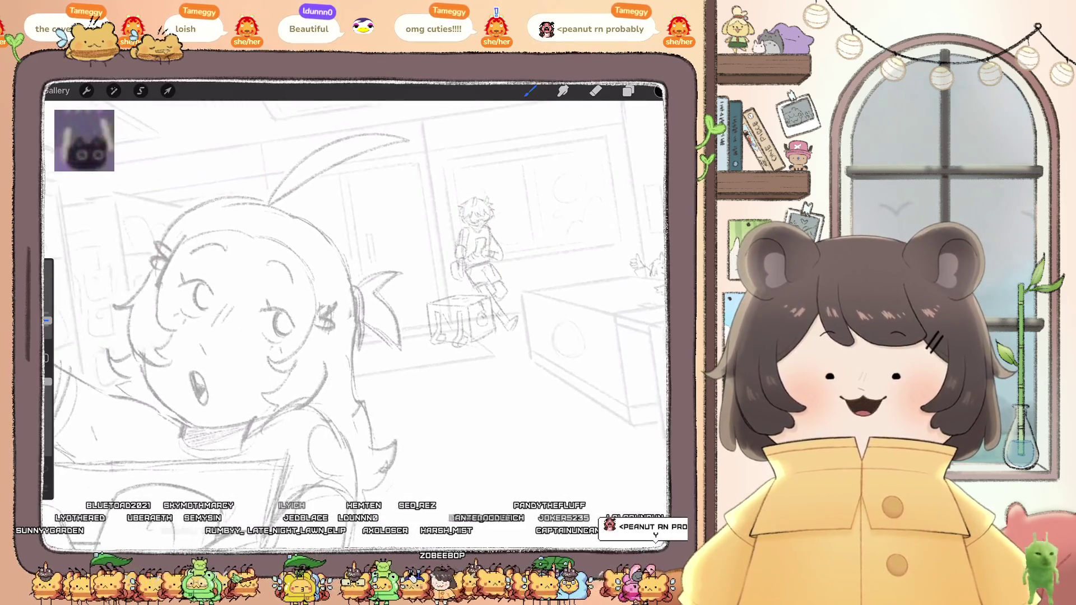
scroll(359, 313, "up", 5)
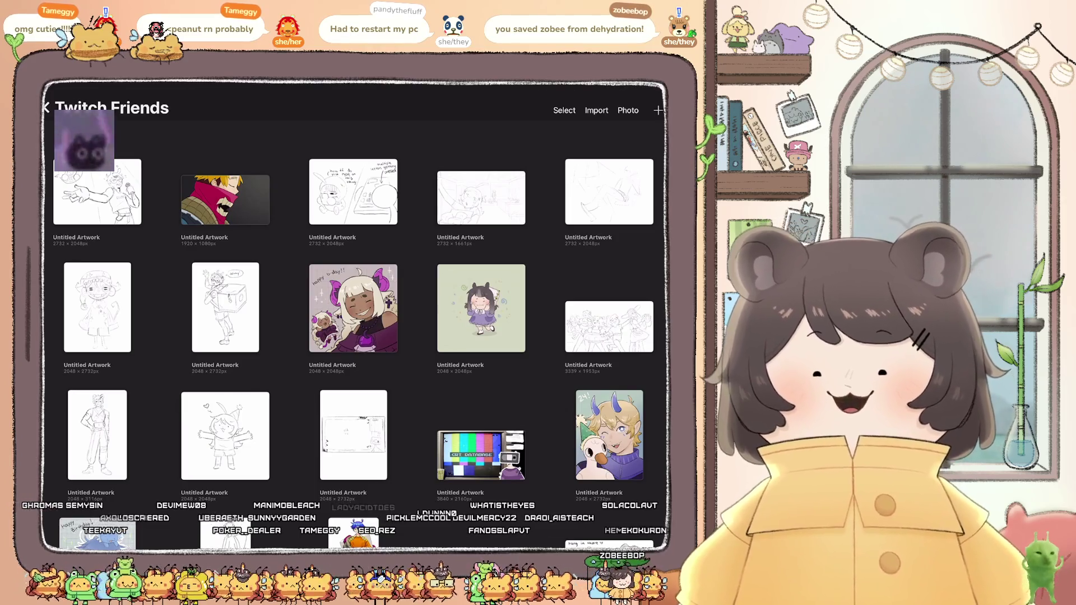
scroll(353, 313, "down", 3)
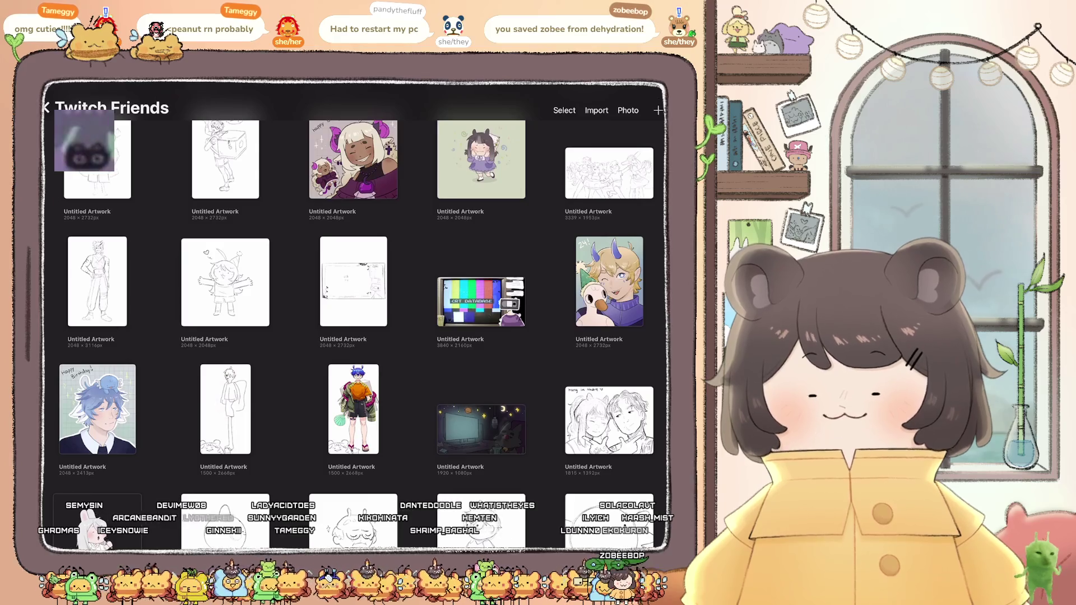
left_click(224, 281)
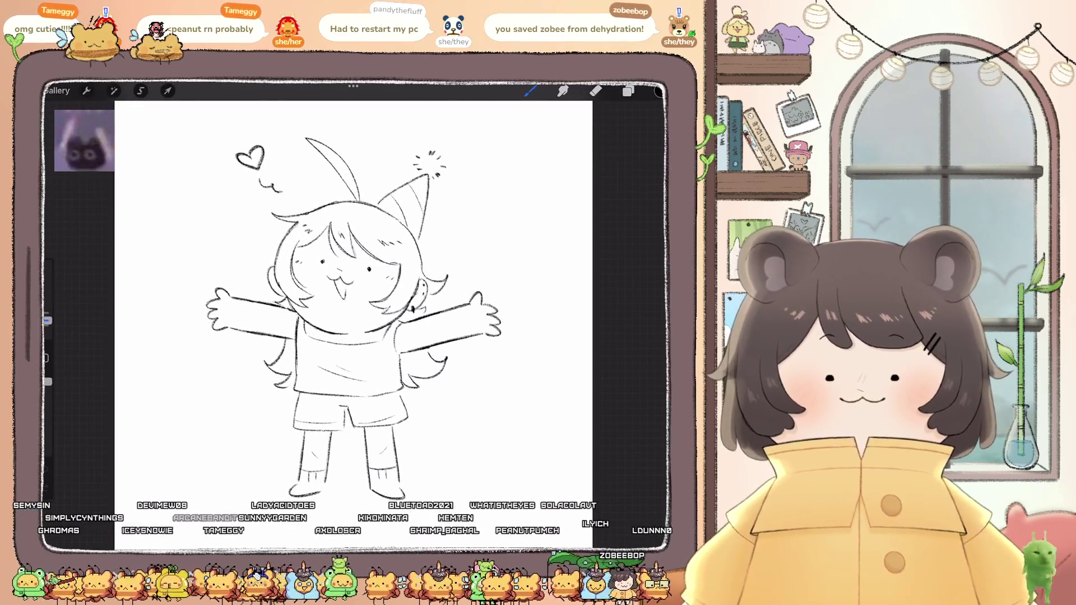
scroll(353, 314, "up", 2)
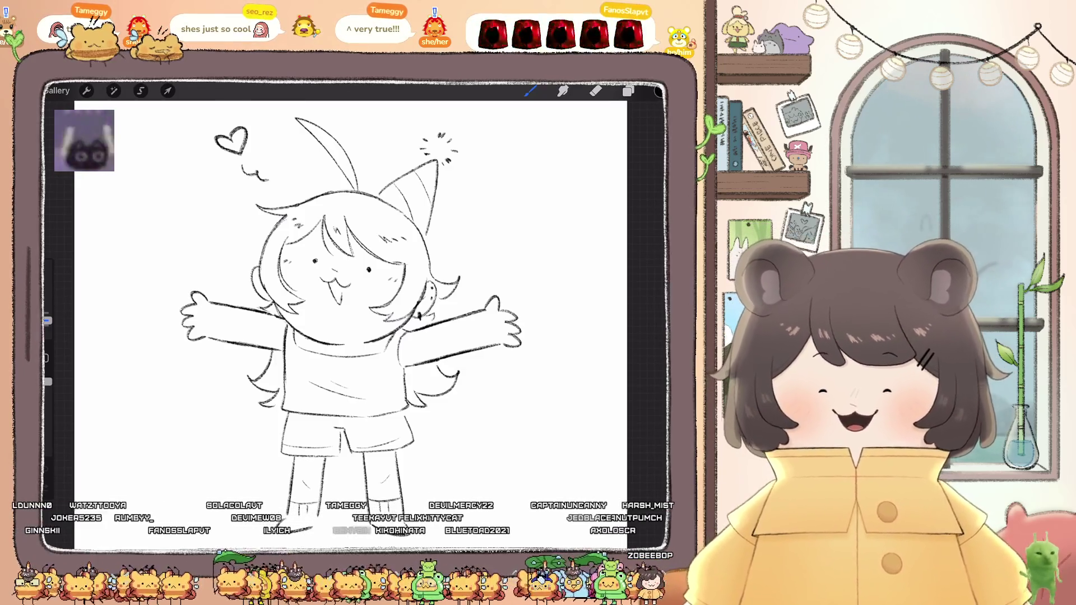
scroll(350, 325, "down", 2)
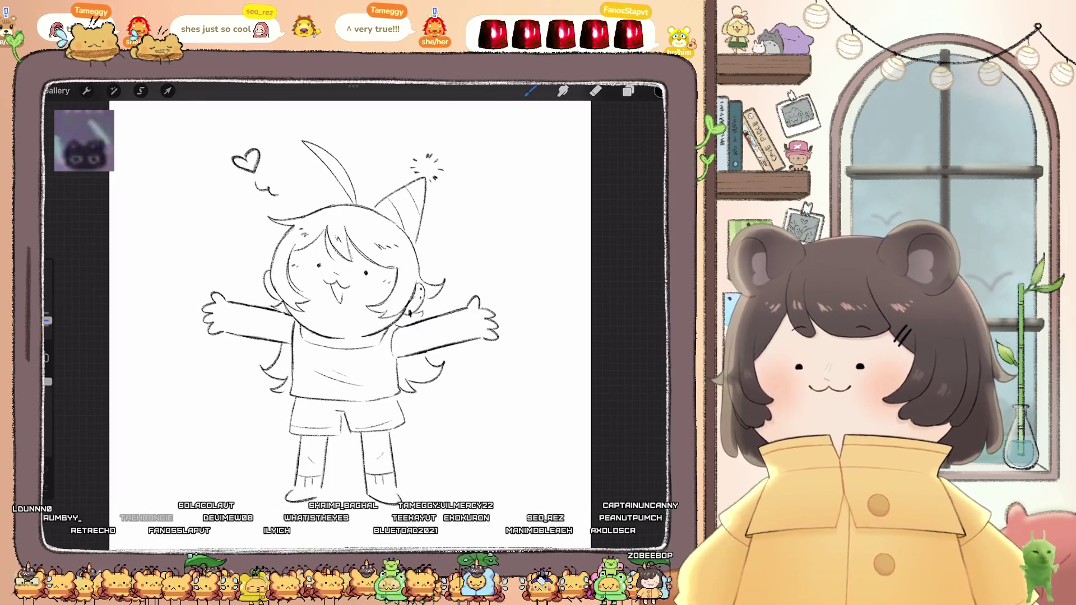
left_click(57, 90)
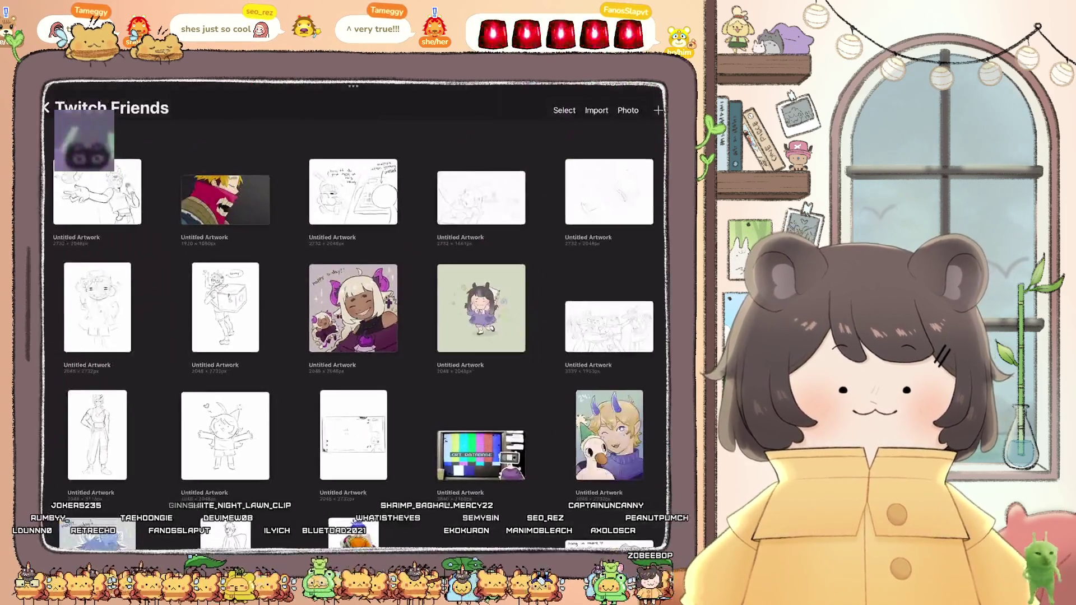
Step: Open the beach group sketch with the swim ring and sun hat, zoom around it, then return
scroll(358, 269, "down", 3)
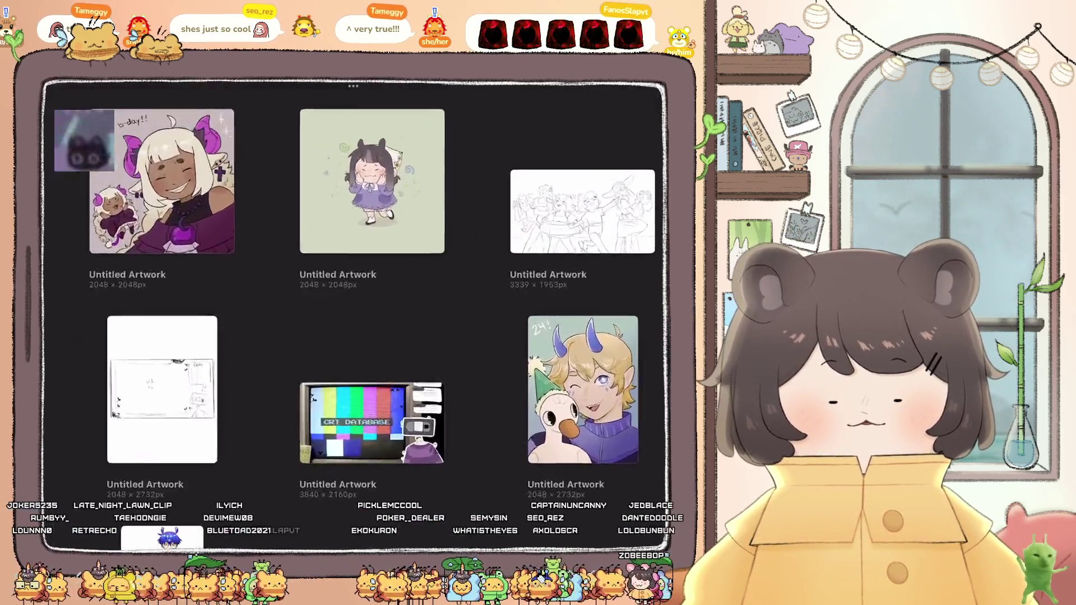
left_click(583, 211)
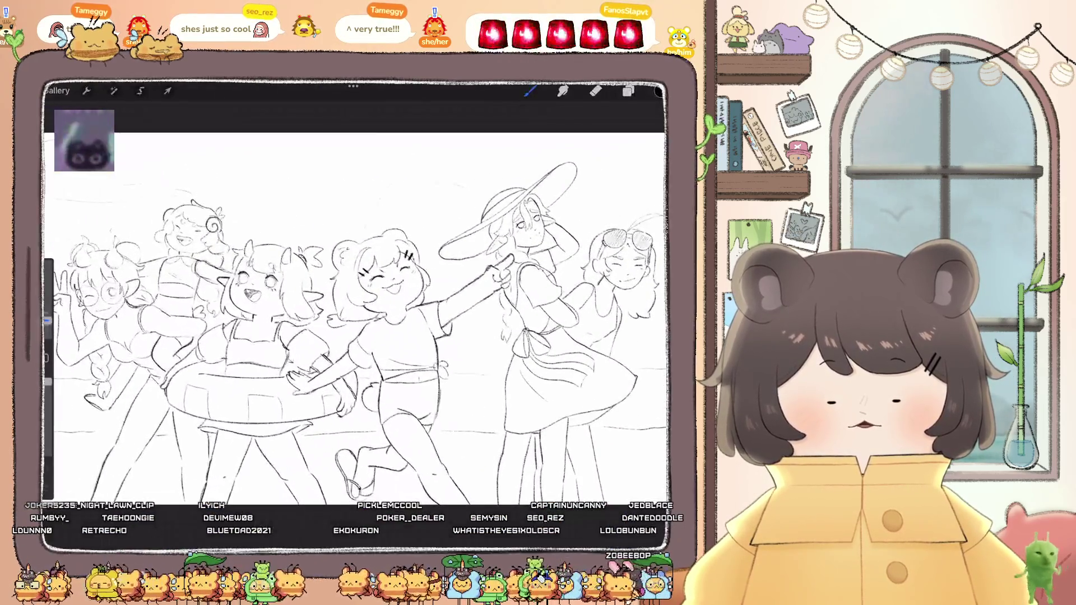
scroll(286, 280, "up", 3)
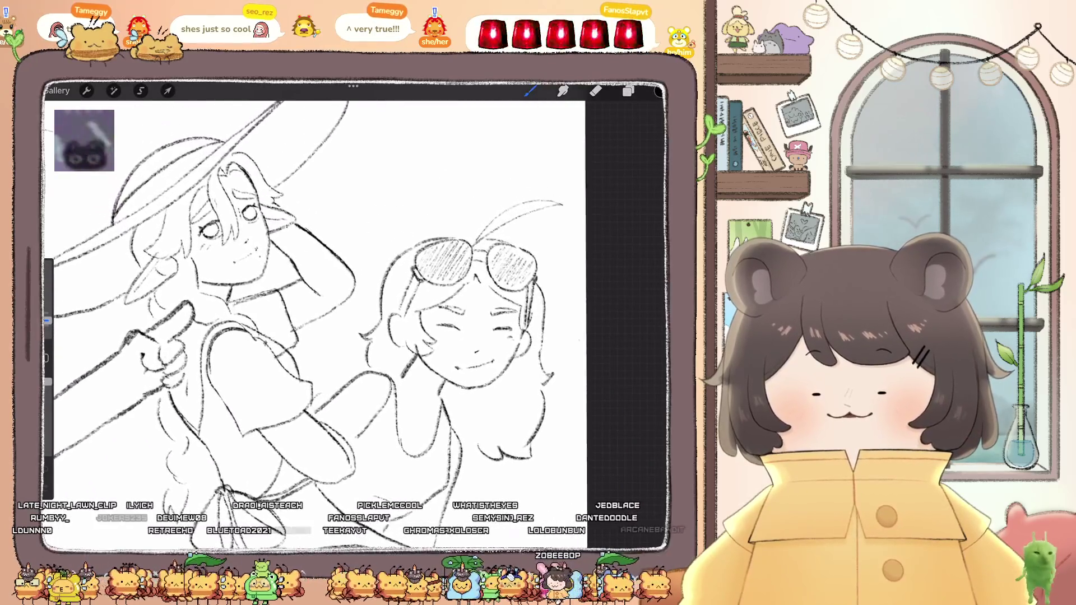
scroll(314, 314, "down", 5)
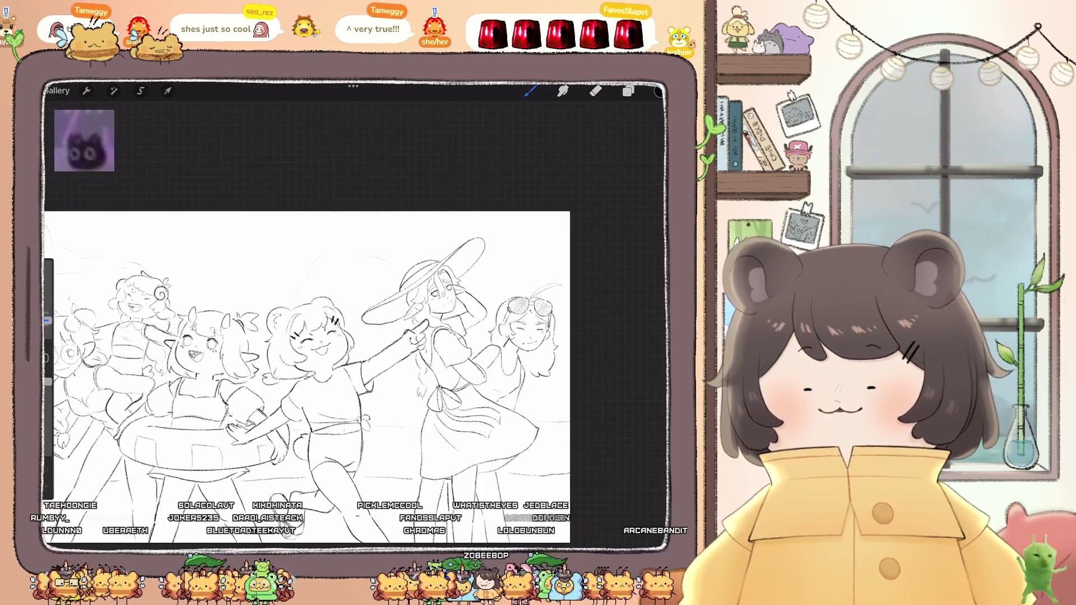
scroll(336, 375, "left", 2)
scroll(353, 336, "up", 2)
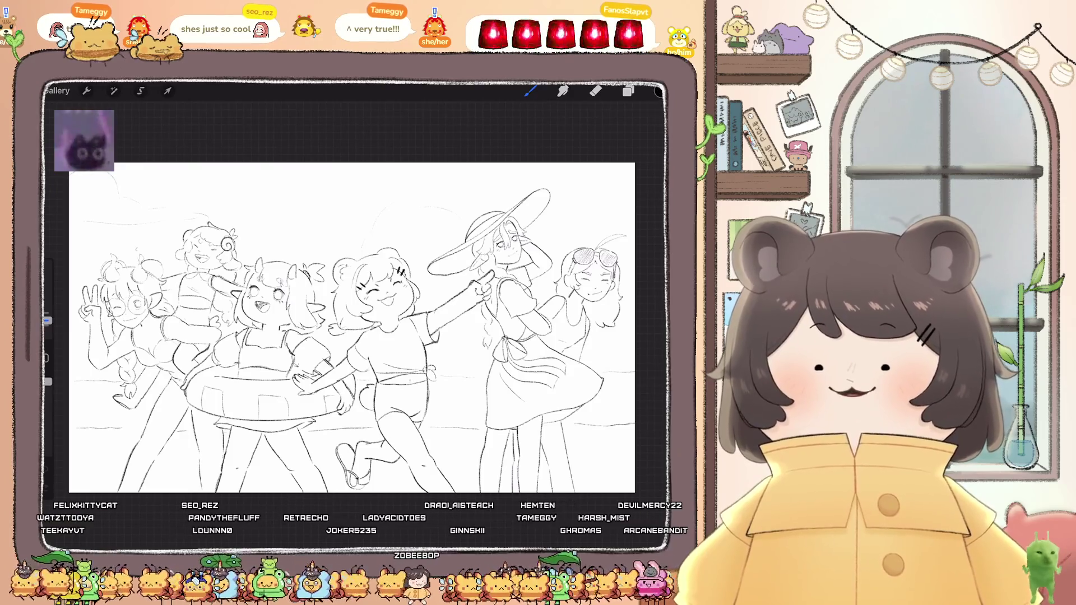
scroll(560, 269, "up", 5)
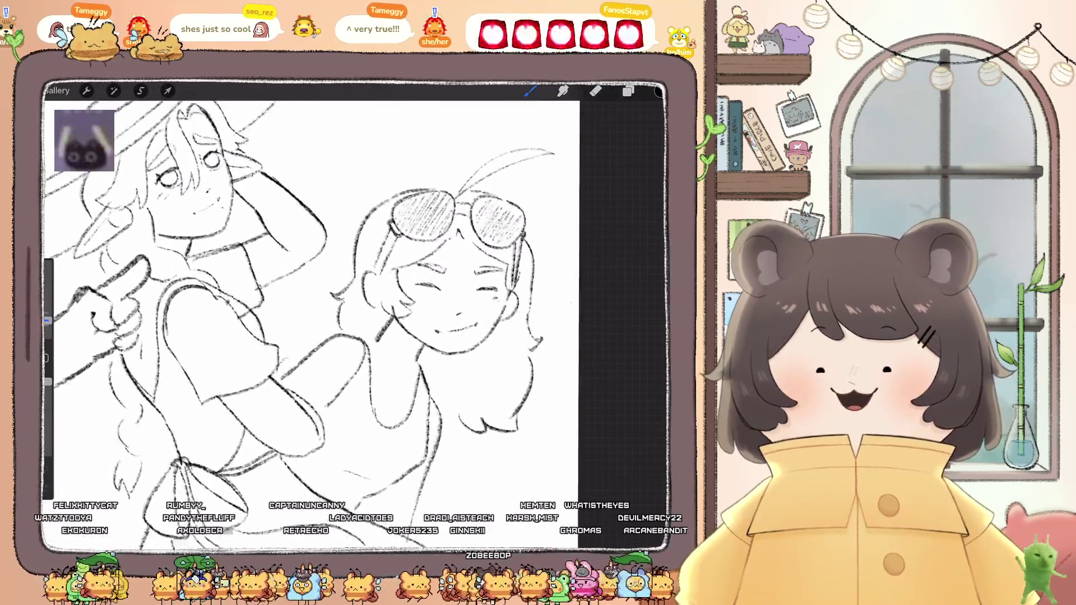
scroll(314, 280, "down", 5)
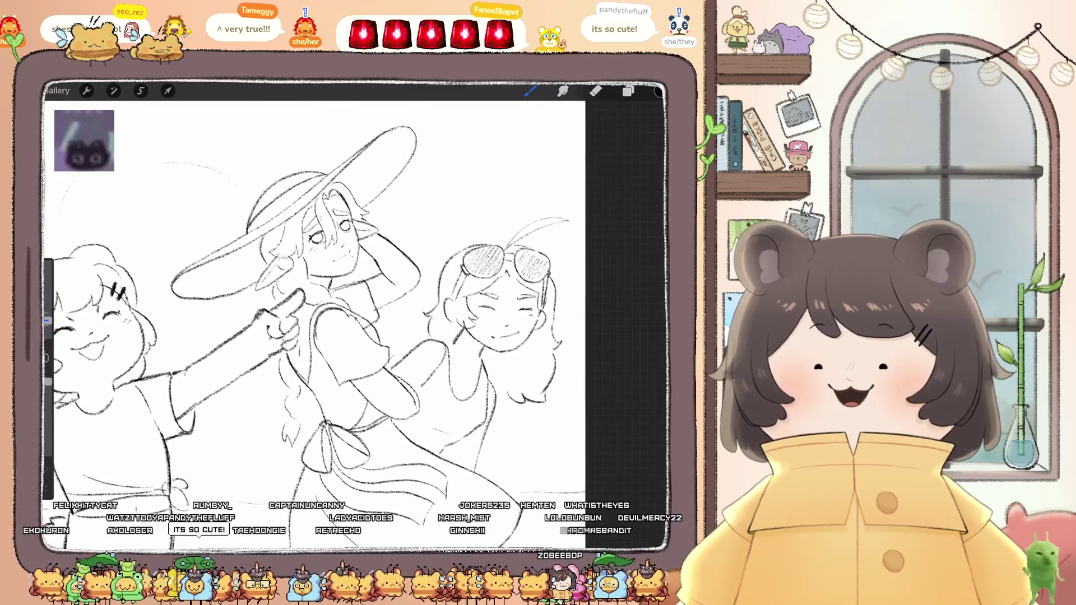
scroll(353, 313, "down", 5)
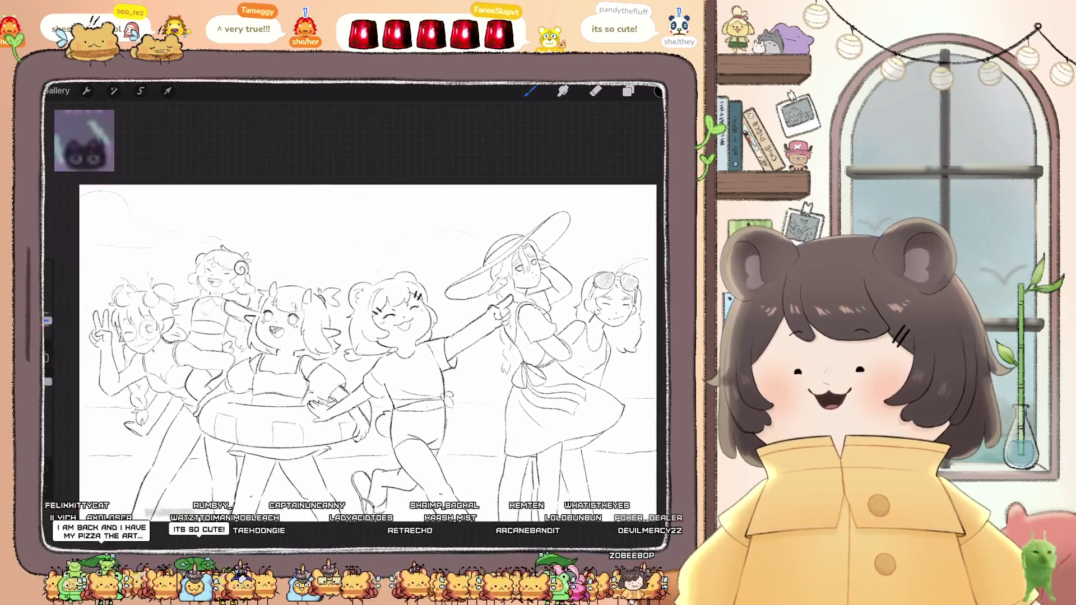
scroll(353, 314, "down", 3)
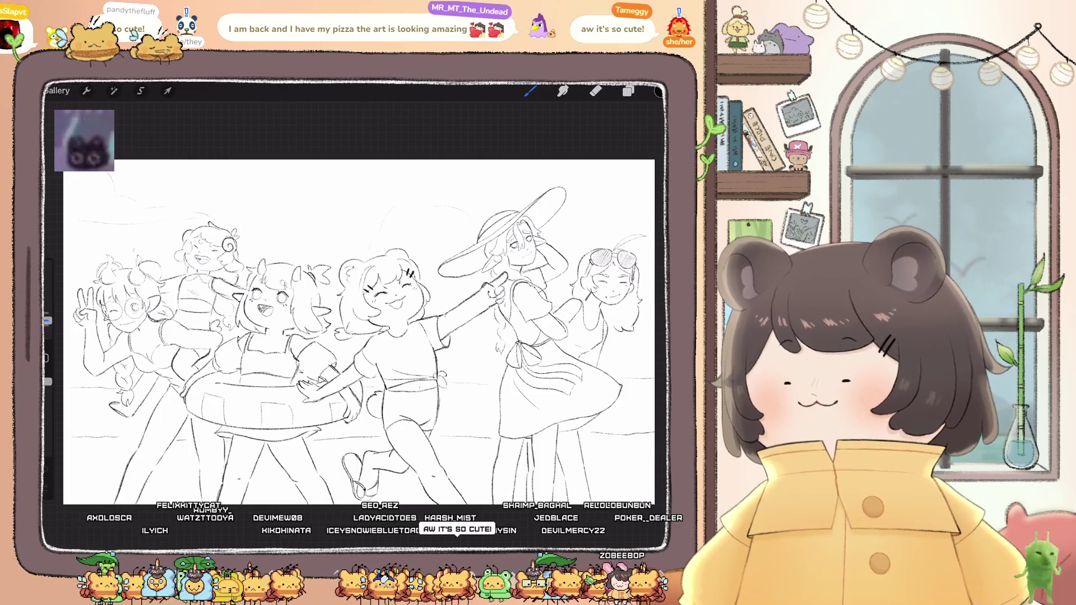
left_click(57, 91)
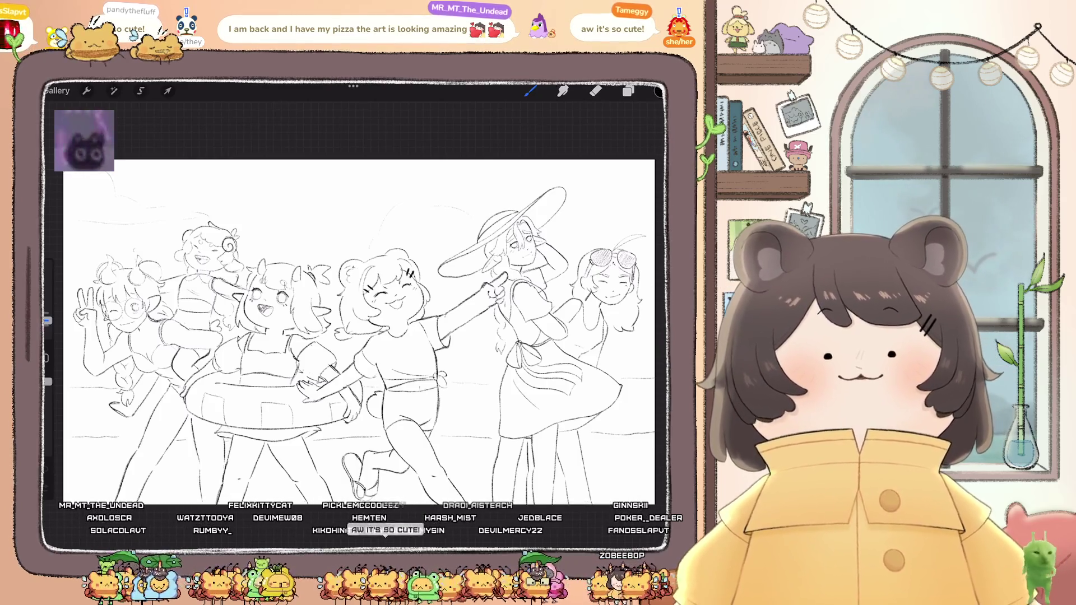
Step: Open the spiky-haired swimsuit figure sketch and zoom around its canvas
scroll(353, 314, "down", 6)
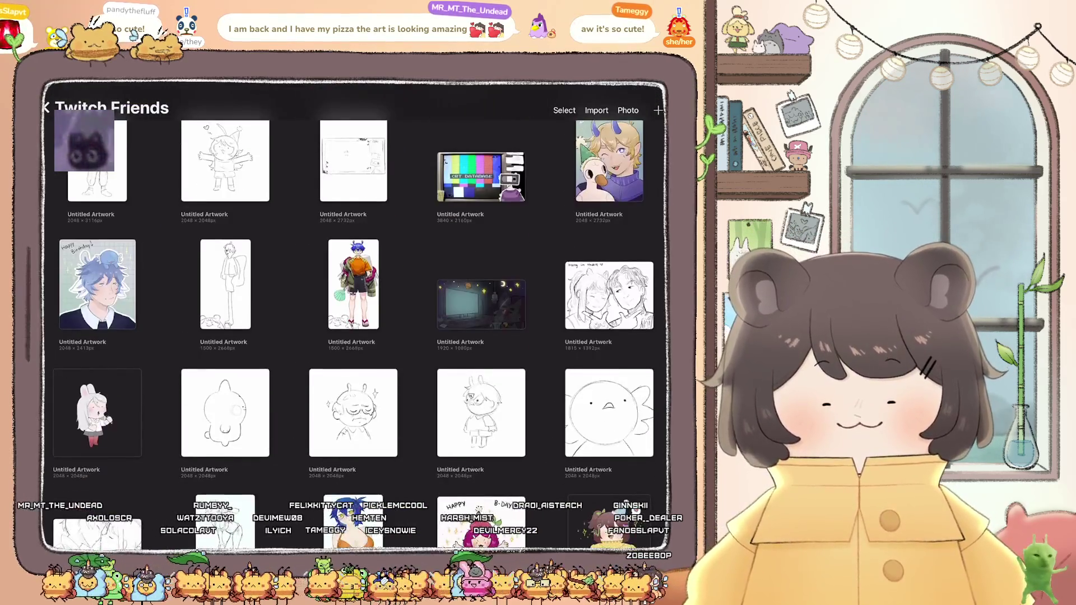
scroll(353, 314, "down", 3)
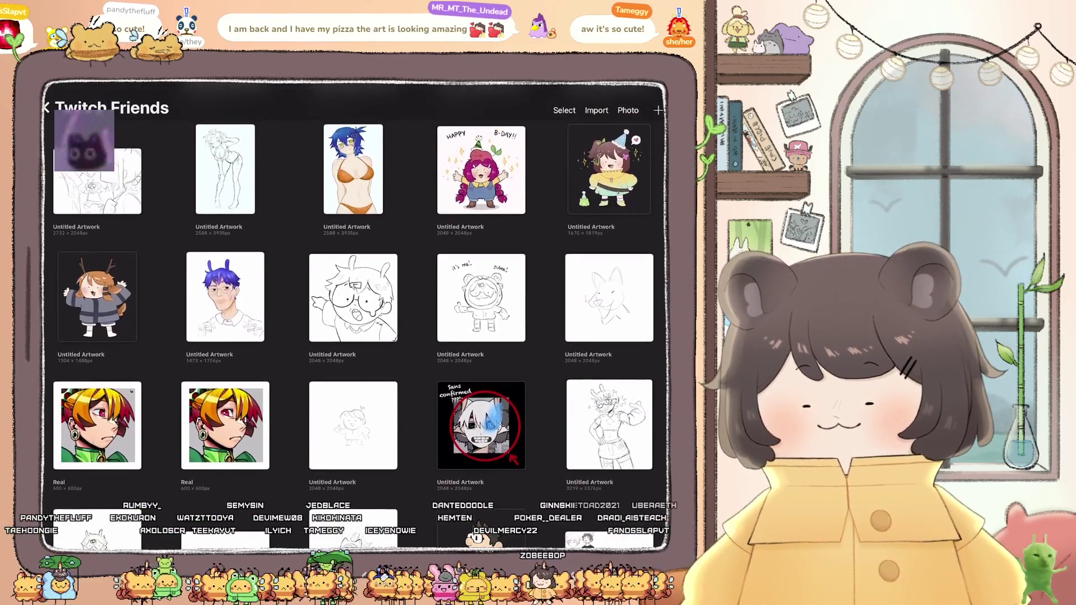
left_click(228, 183)
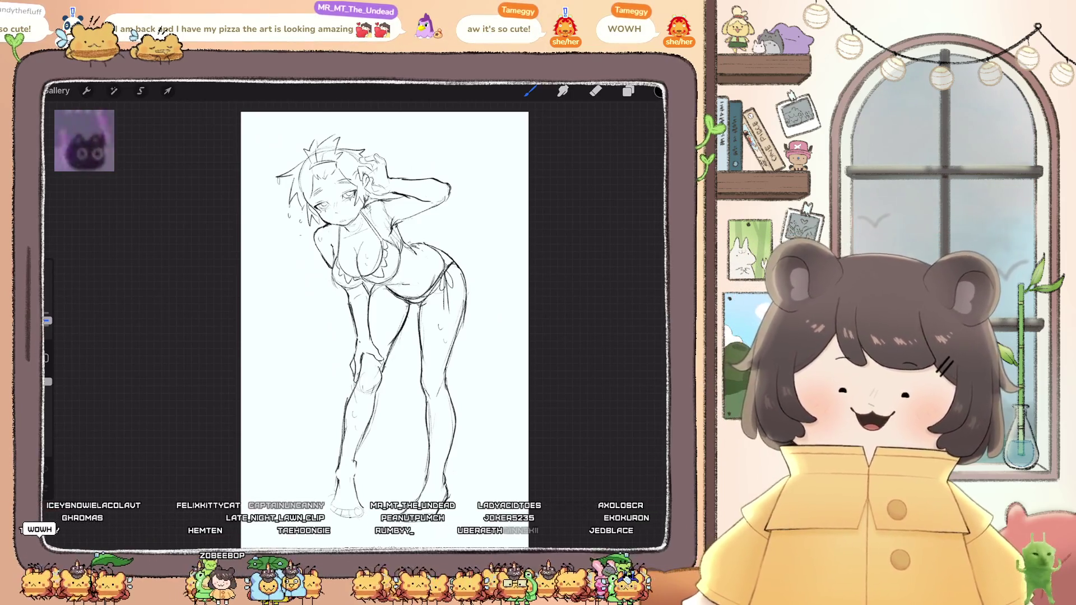
scroll(386, 292, "up", 5)
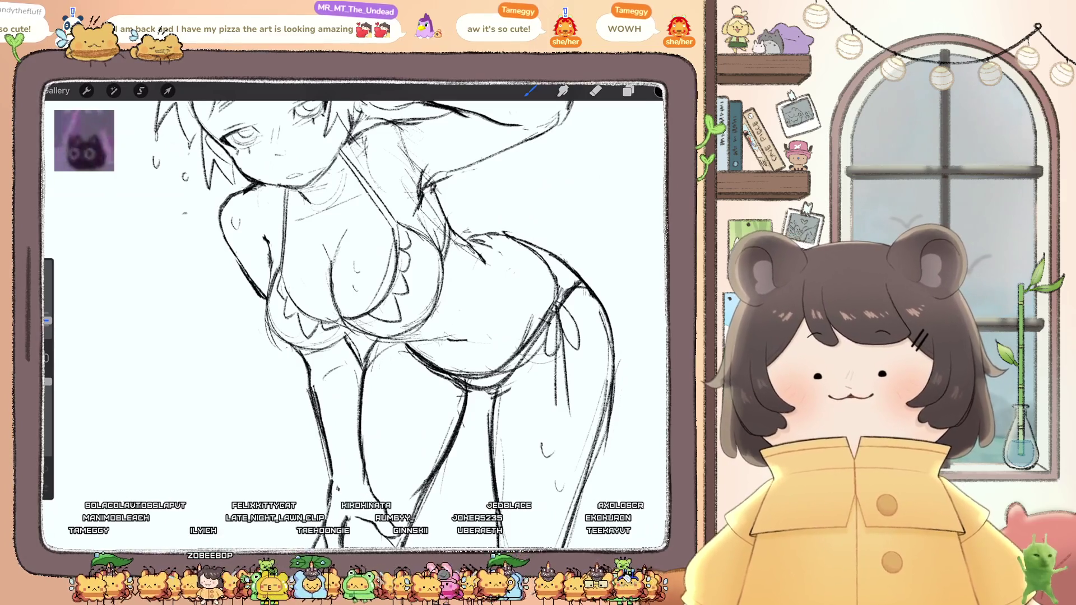
scroll(373, 322, "down", 5)
scroll(370, 322, "down", 5)
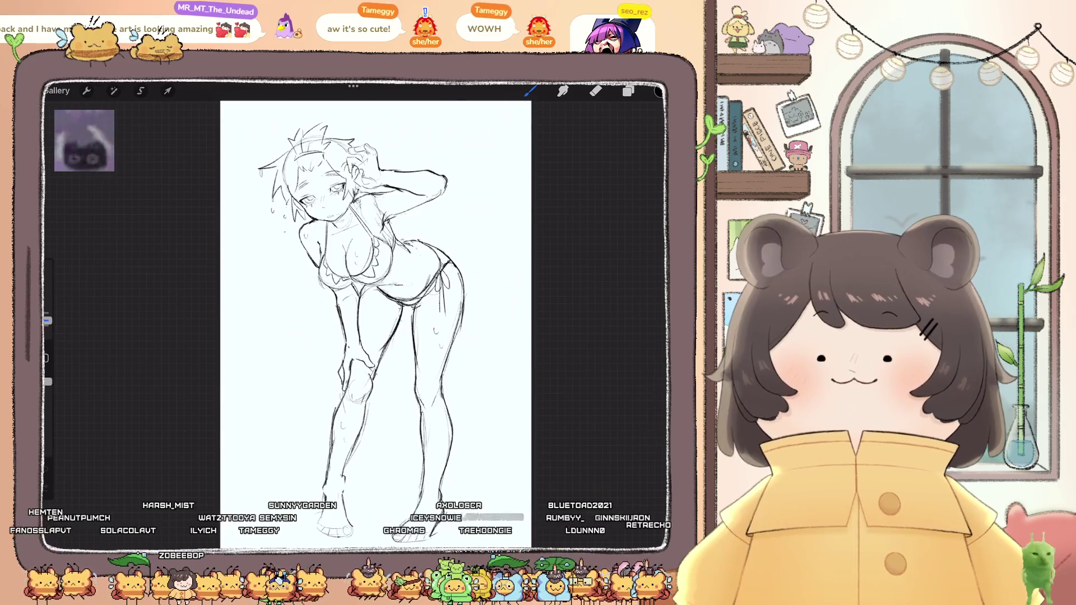
left_click(56, 90)
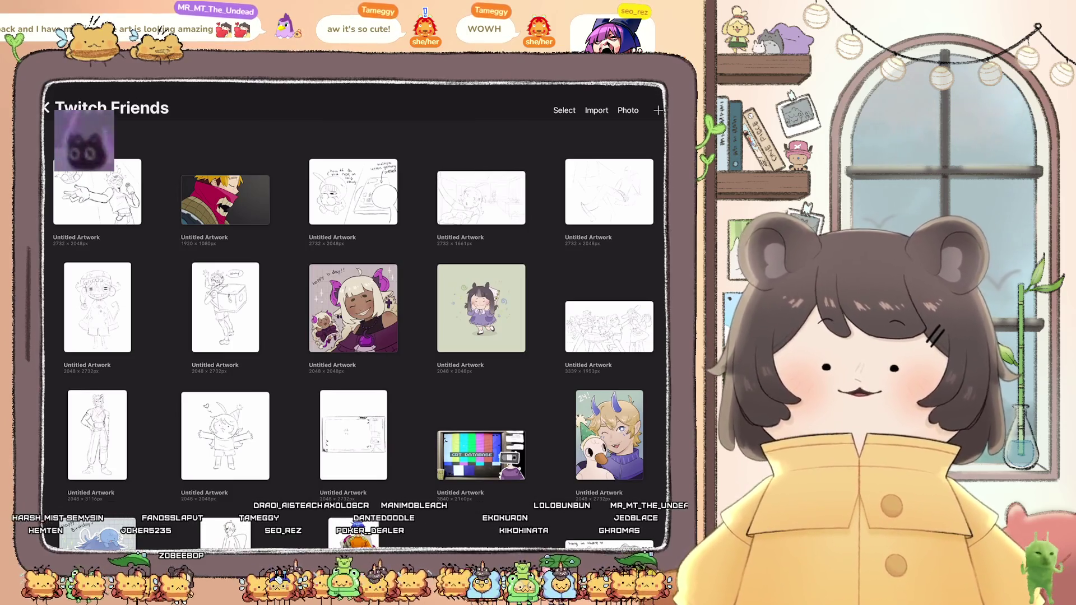
scroll(353, 314, "down", 10)
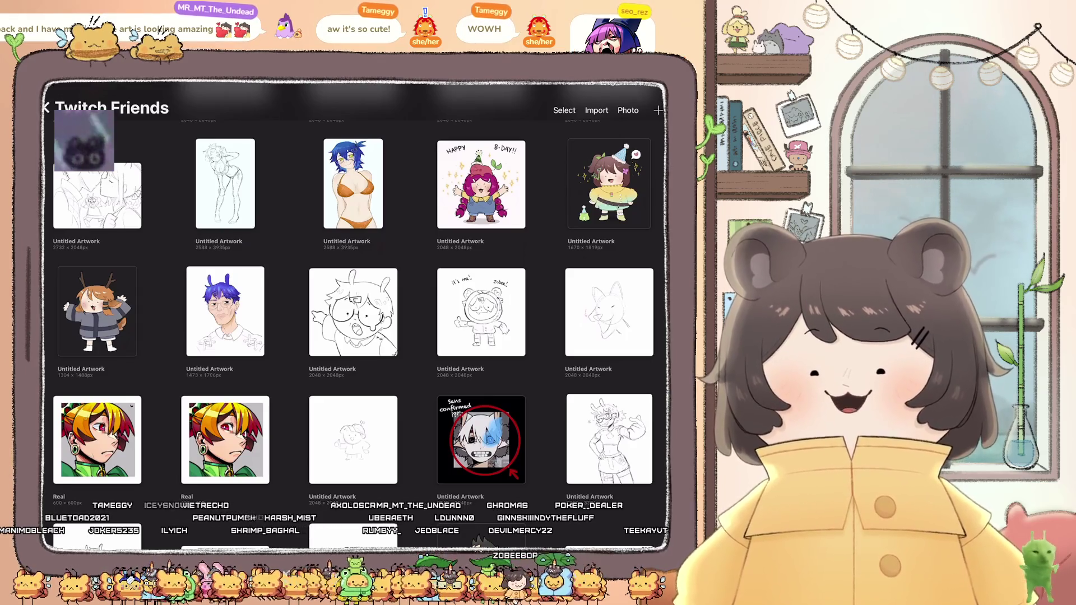
scroll(354, 313, "down", 3)
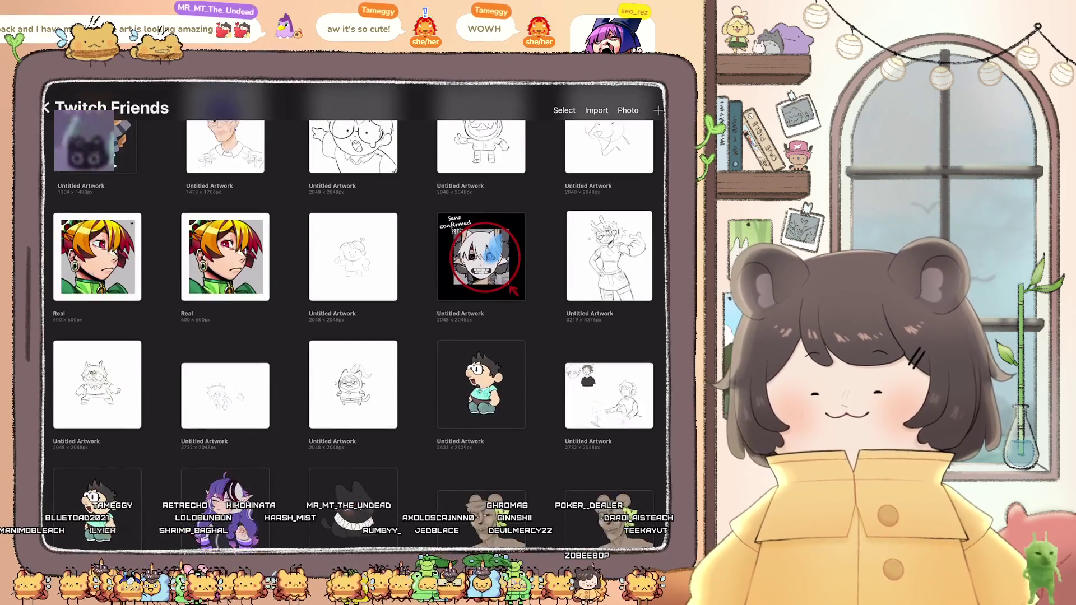
scroll(354, 314, "down", 2)
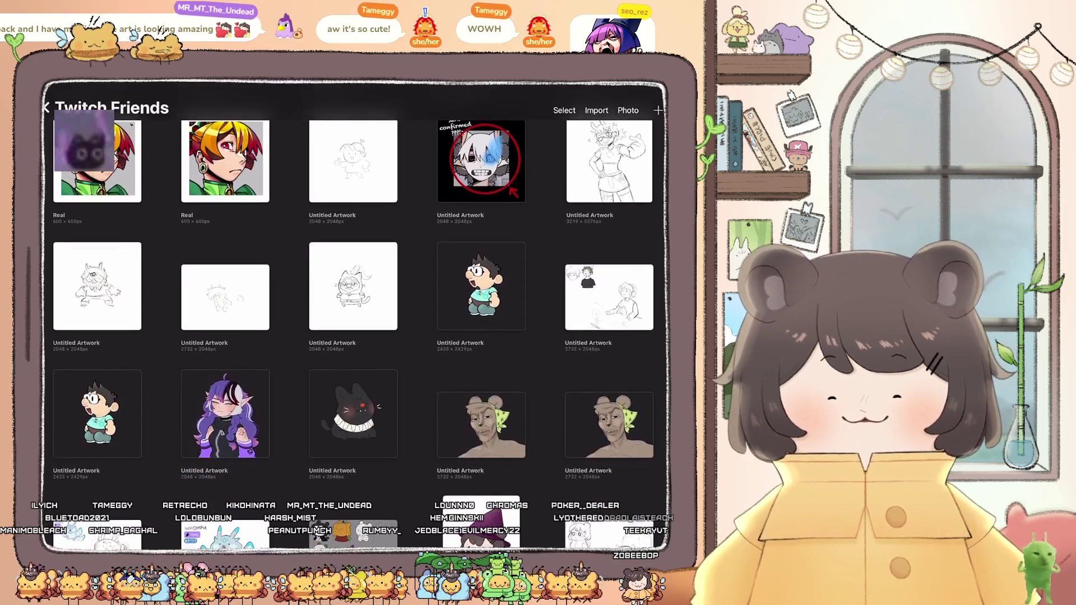
scroll(354, 313, "down", 2)
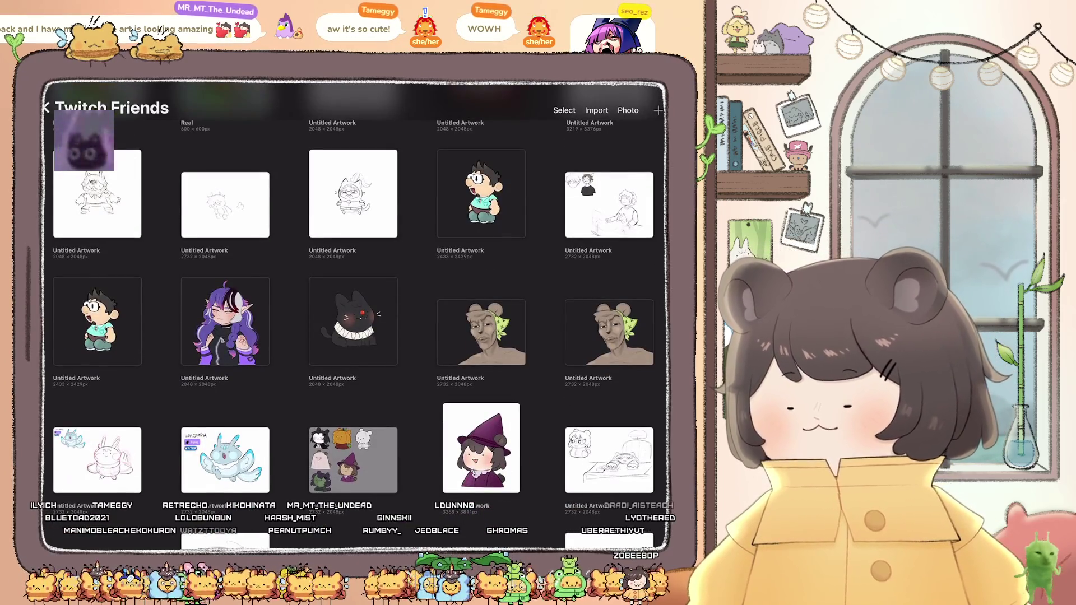
left_click(226, 207)
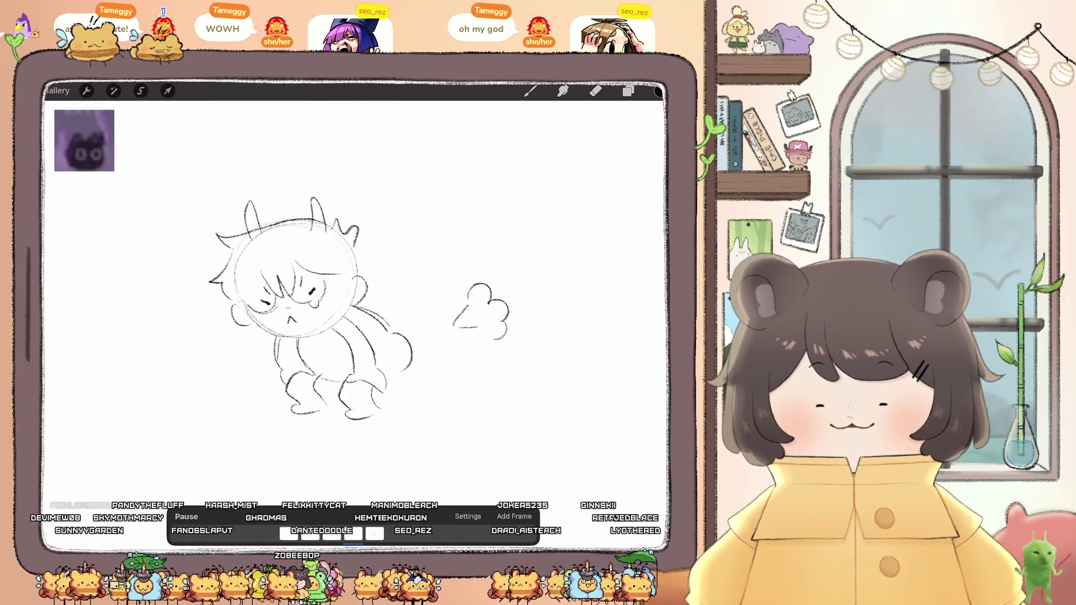
left_click(530, 91)
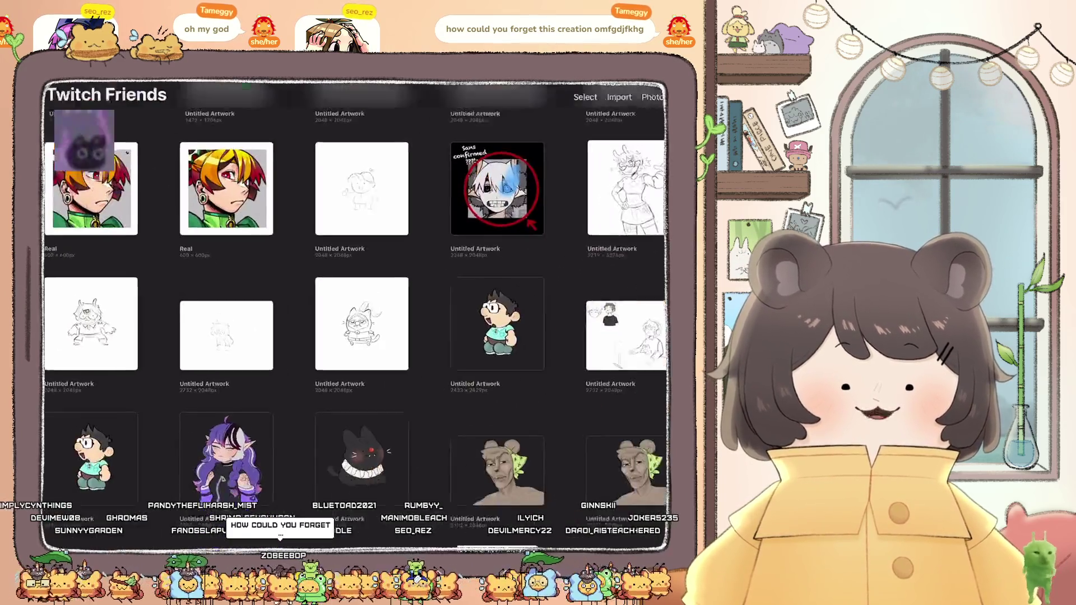
left_click(97, 325)
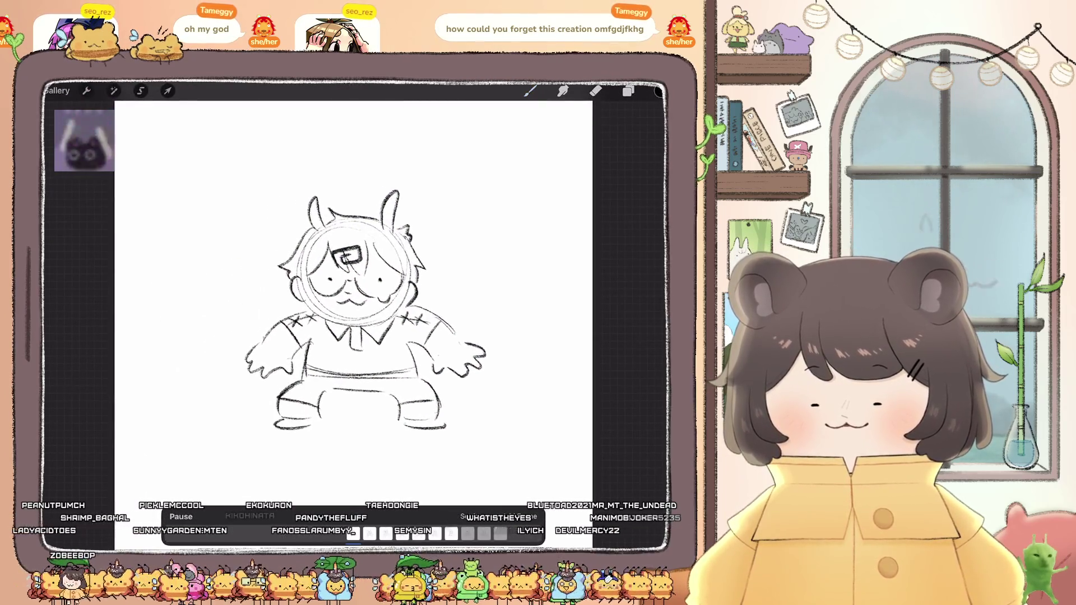
scroll(353, 314, "up", 3)
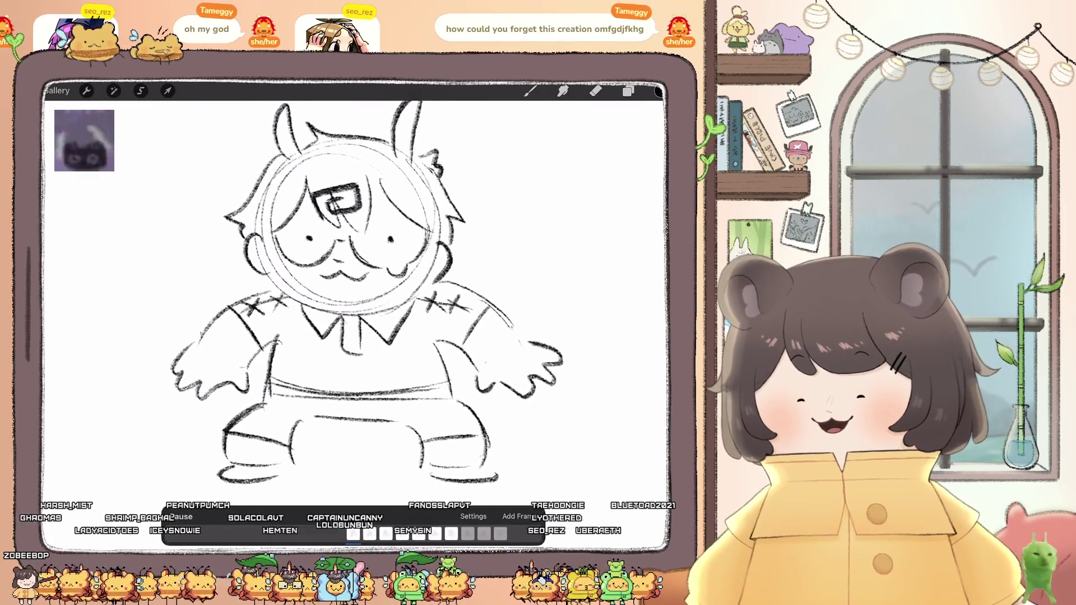
left_click(180, 517)
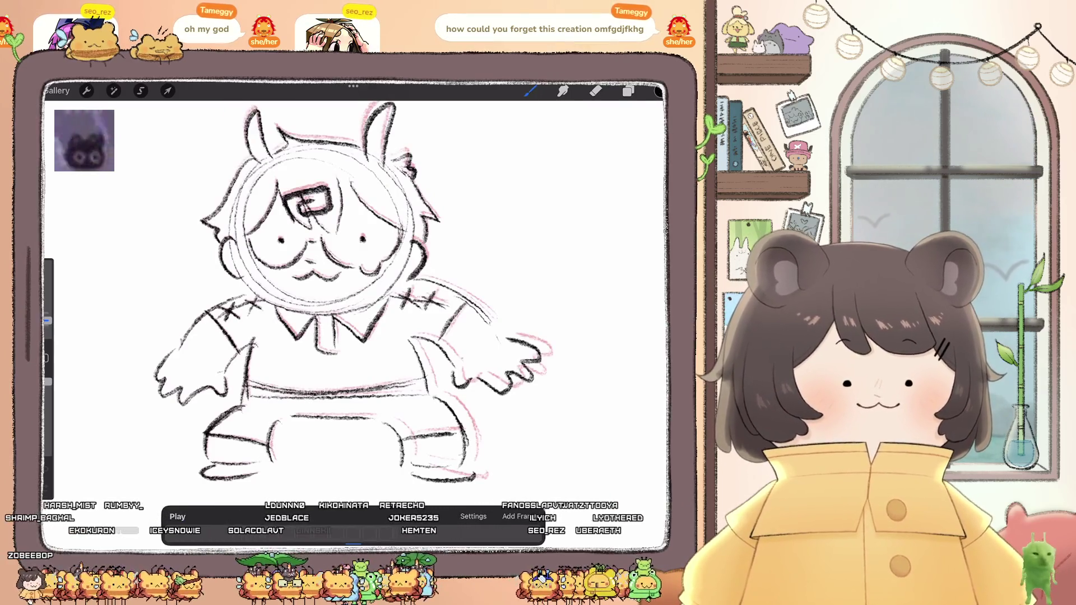
left_click(57, 91)
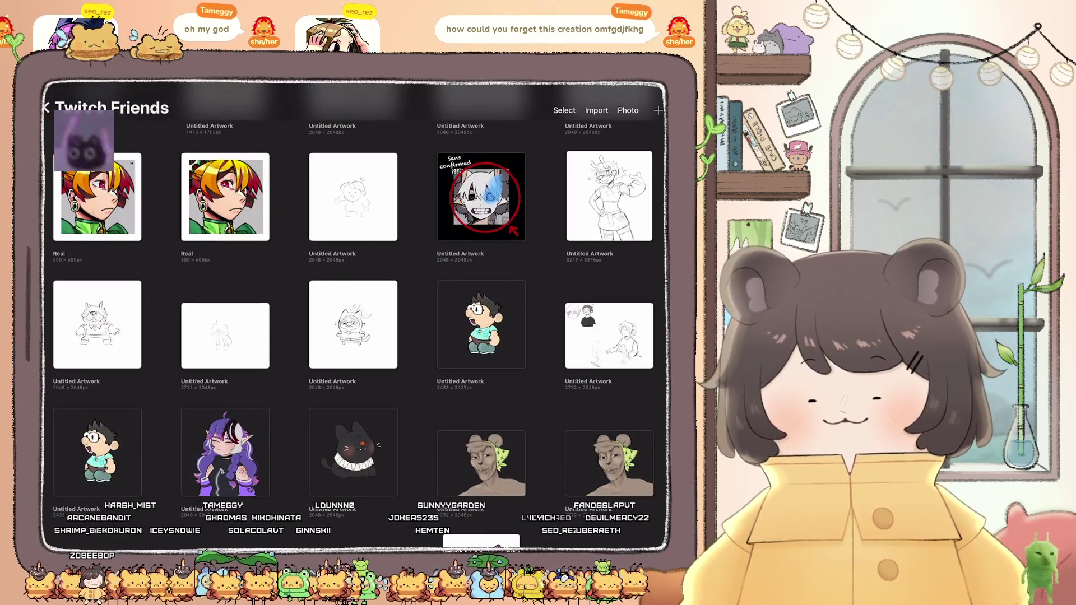
scroll(353, 314, "down", 4)
scroll(353, 314, "down", 5)
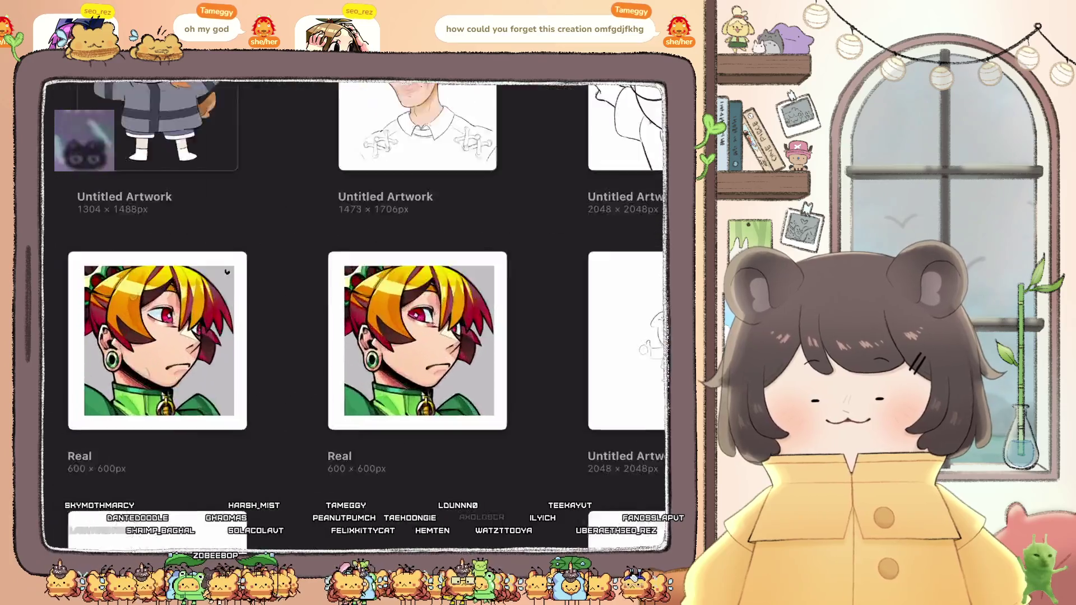
left_click(158, 341)
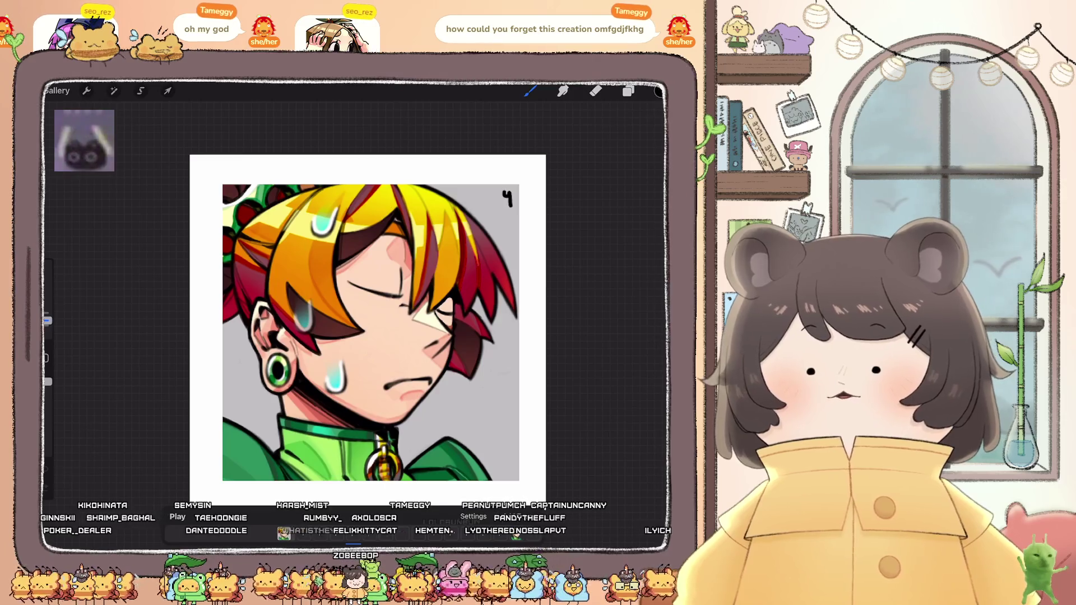
left_click(56, 91)
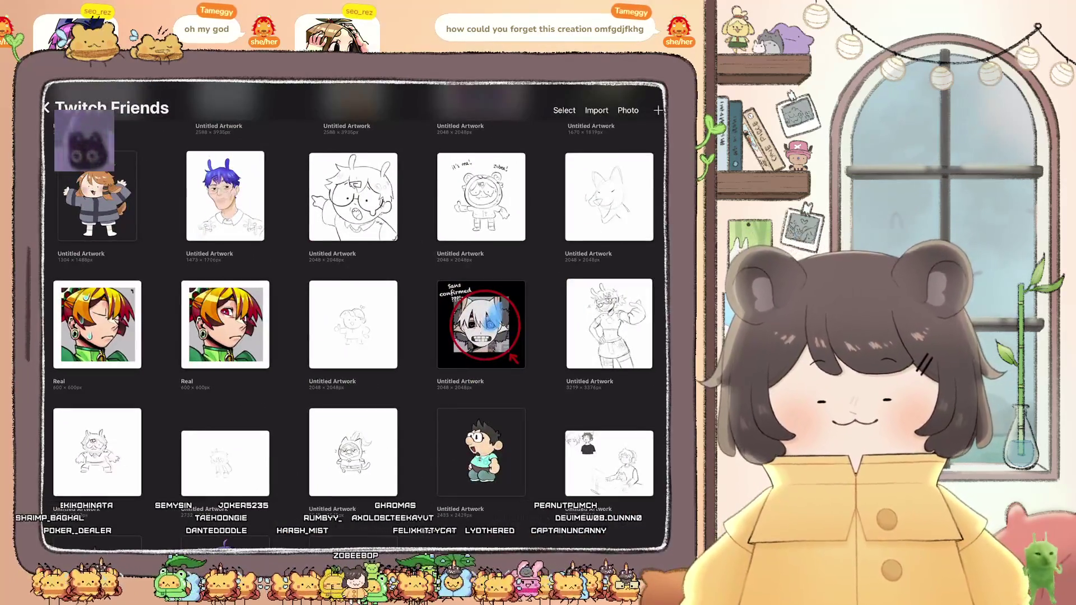
left_click(225, 324)
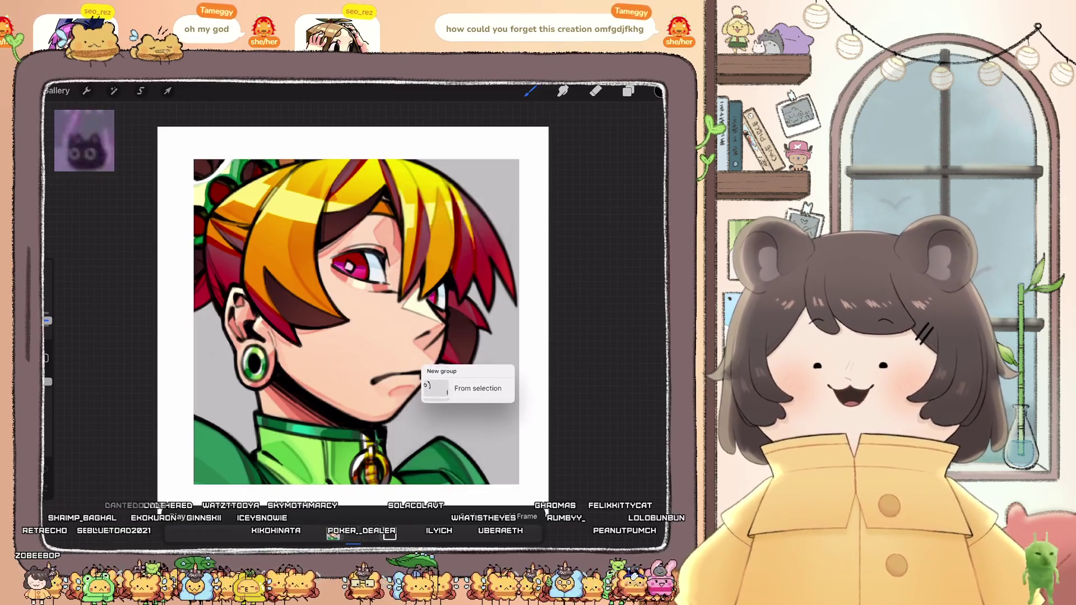
scroll(353, 316, "down", 2)
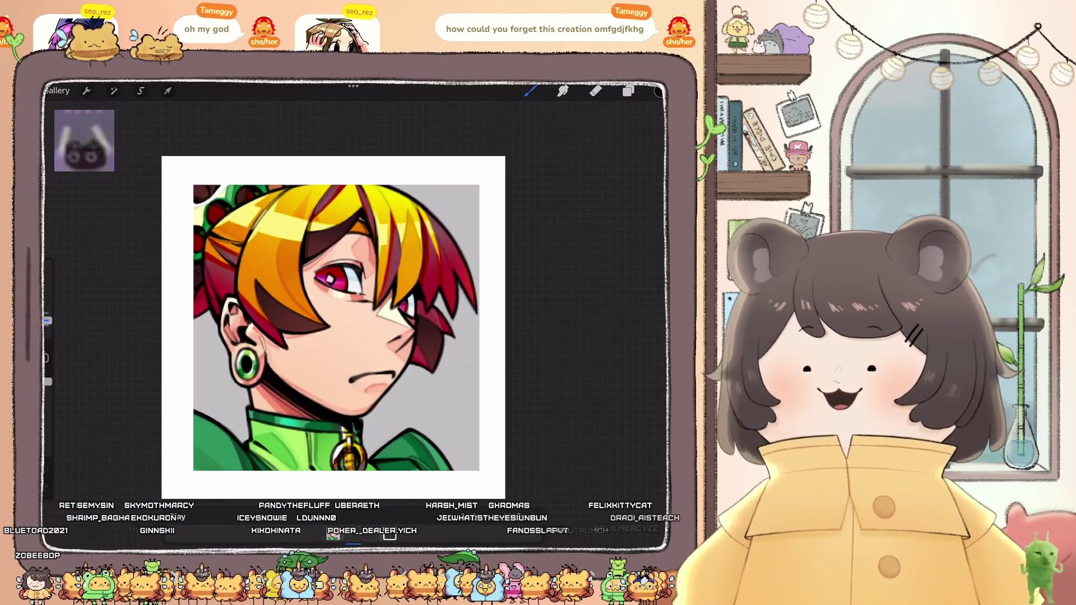
left_click(57, 90)
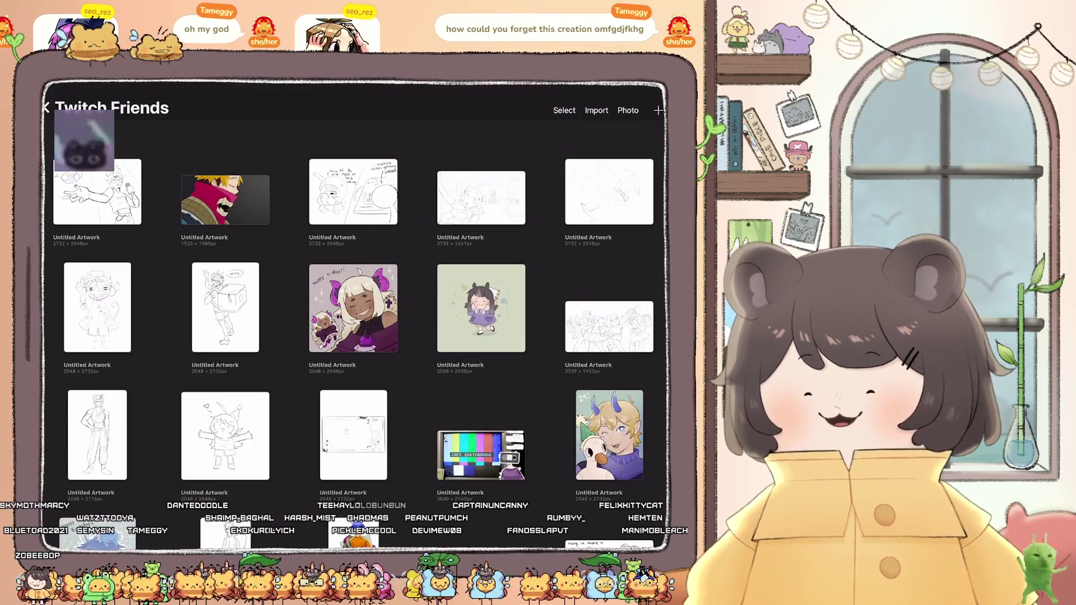
left_click(353, 192)
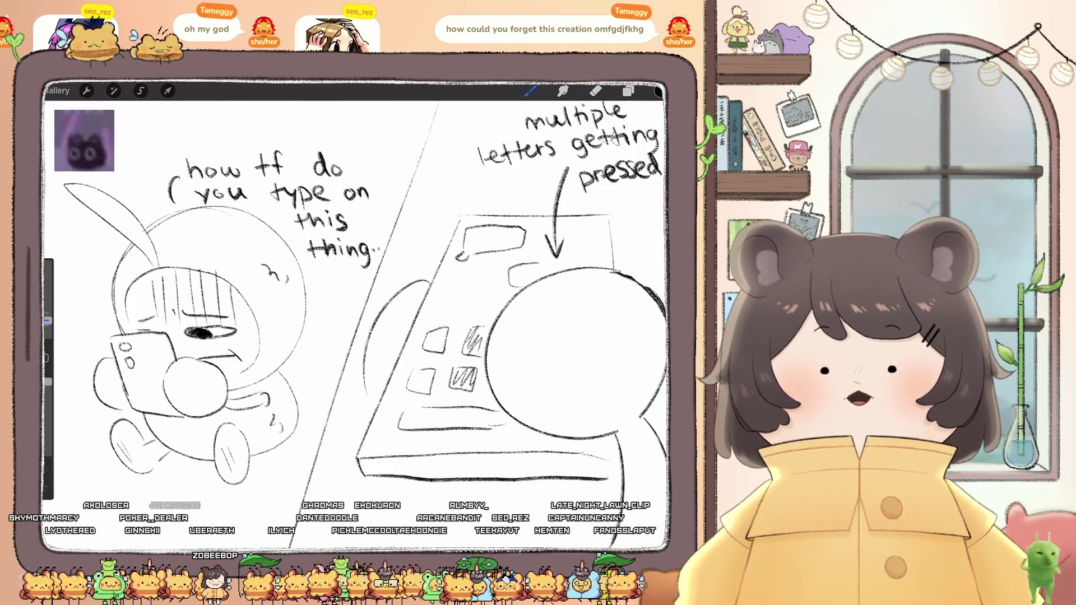
Step: Zoom around the comic sketch, then open the red-scarf character artwork from Twitch Friends
scroll(353, 291, "down", 3)
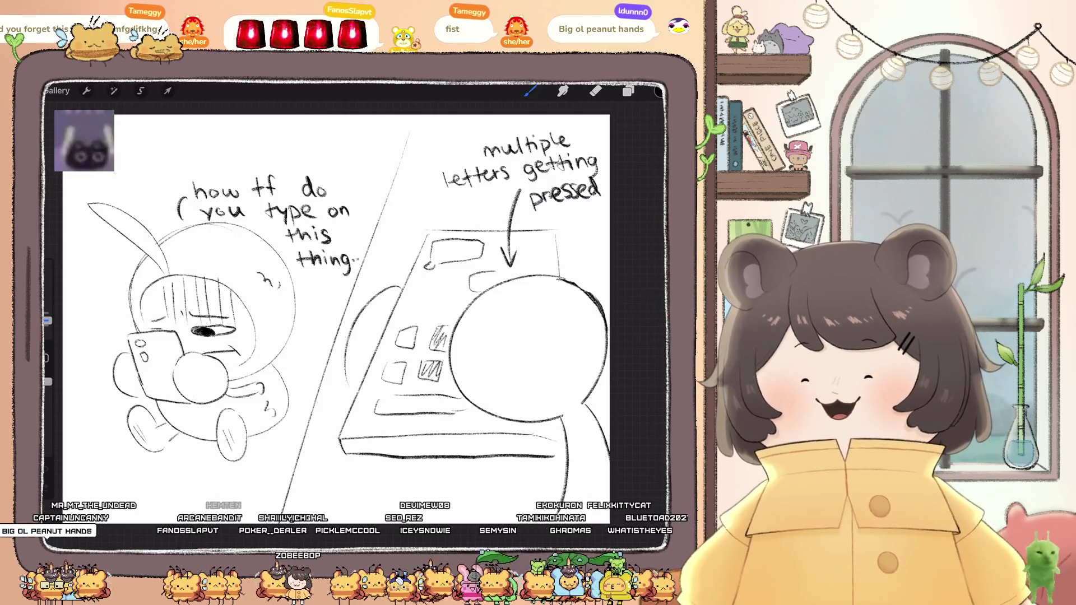
scroll(560, 302, "up", 3)
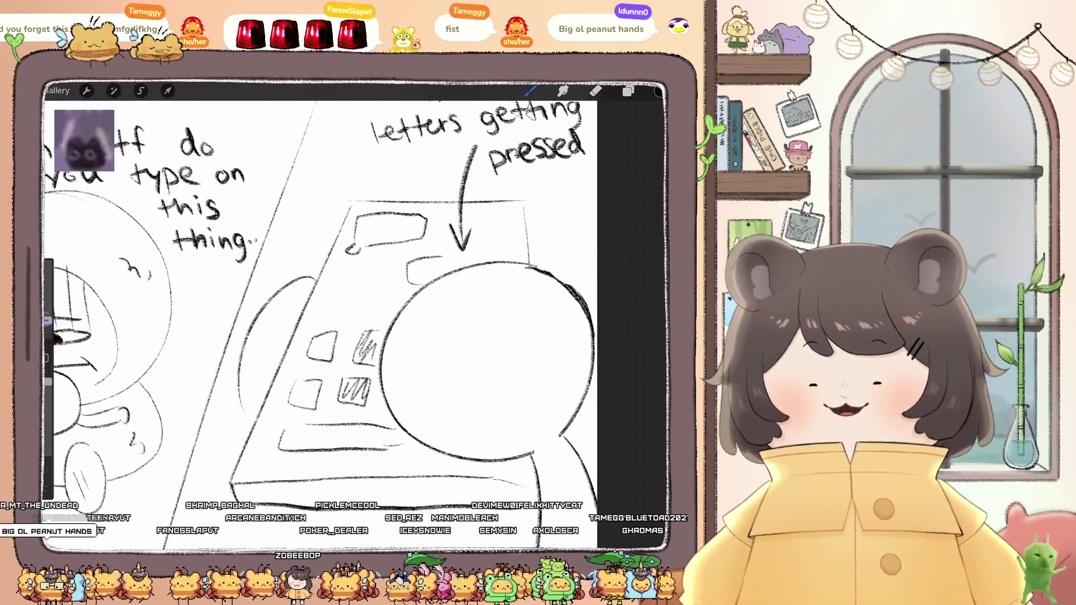
scroll(337, 314, "right", 2)
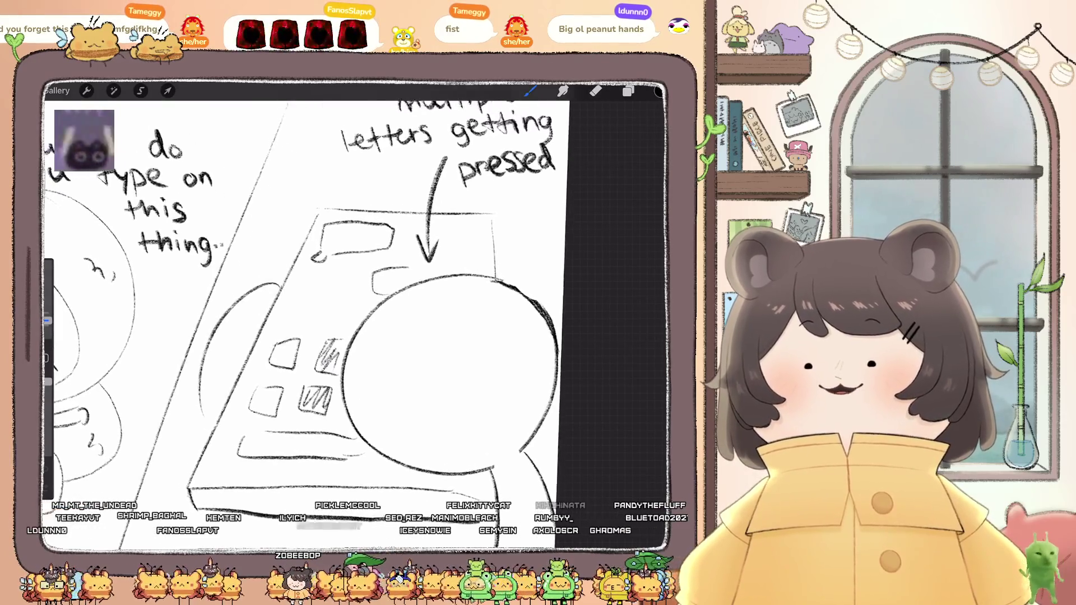
scroll(320, 313, "down", 3)
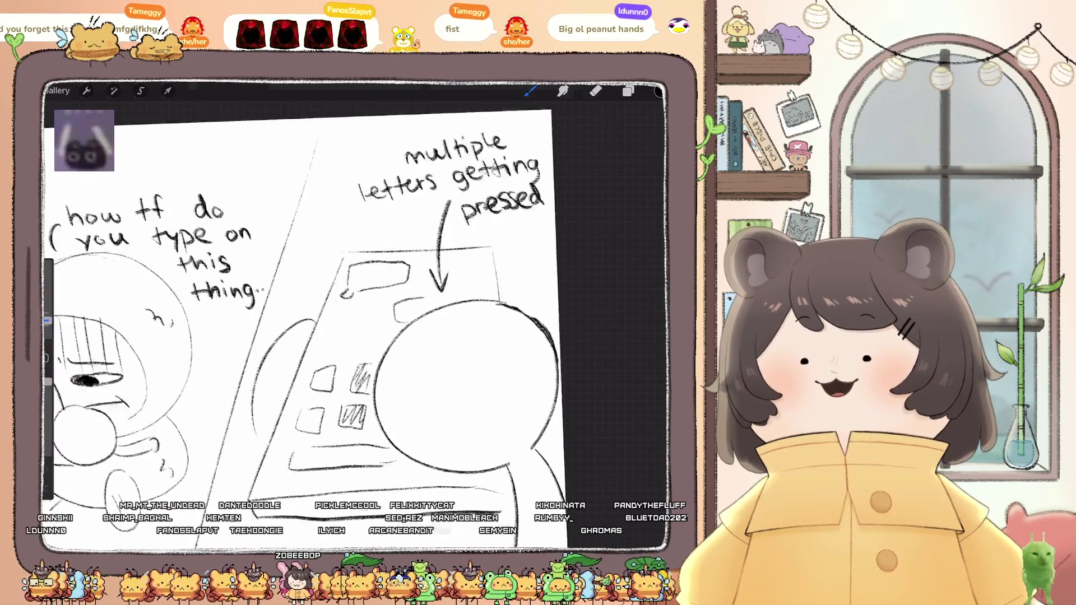
scroll(336, 314, "up", 2)
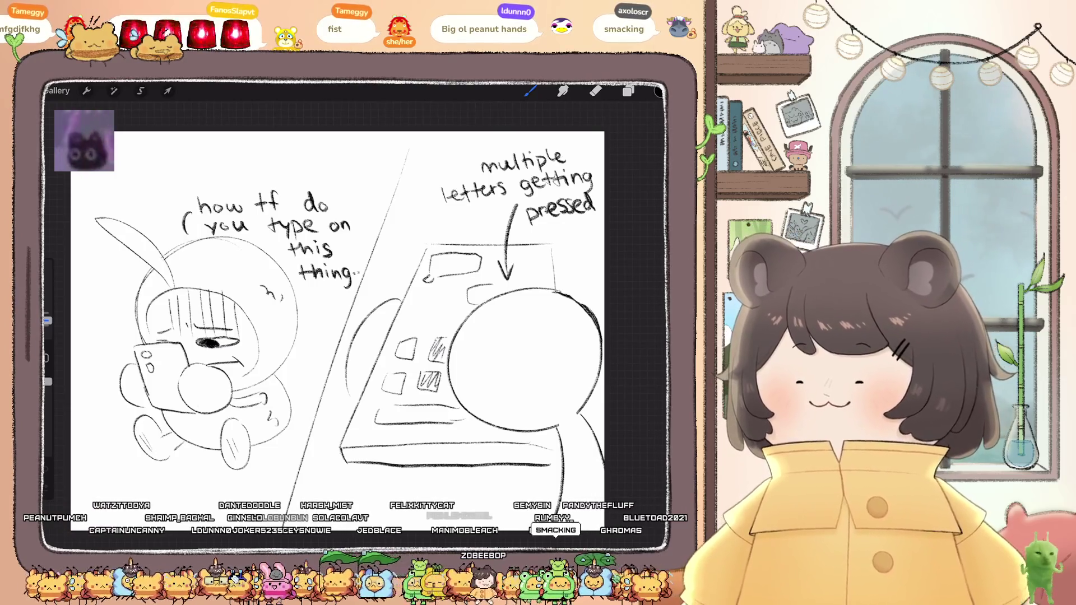
scroll(336, 292, "up", 5)
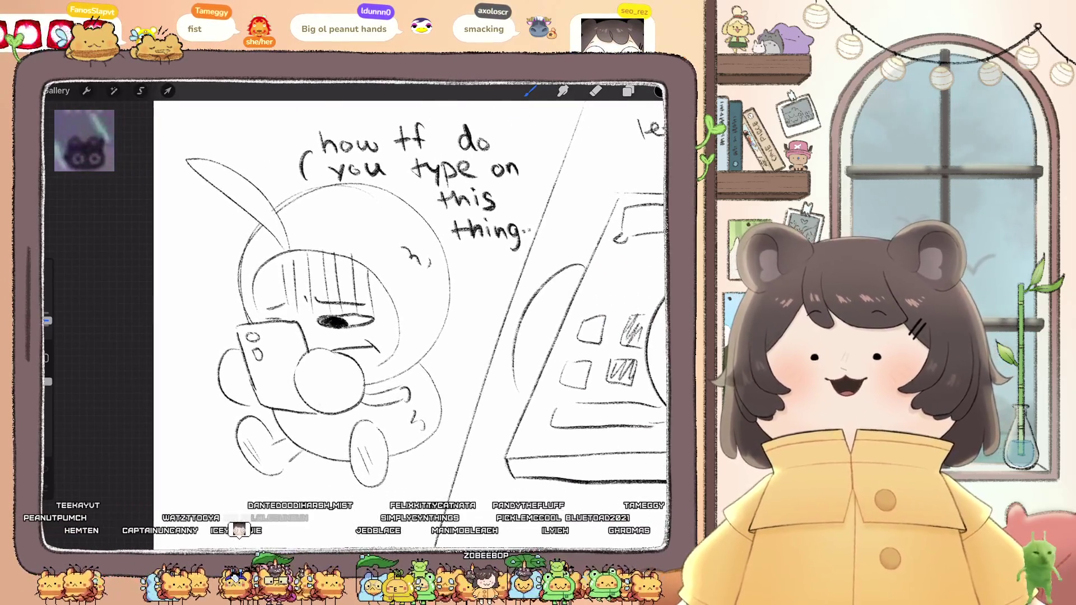
scroll(411, 269, "down", 2)
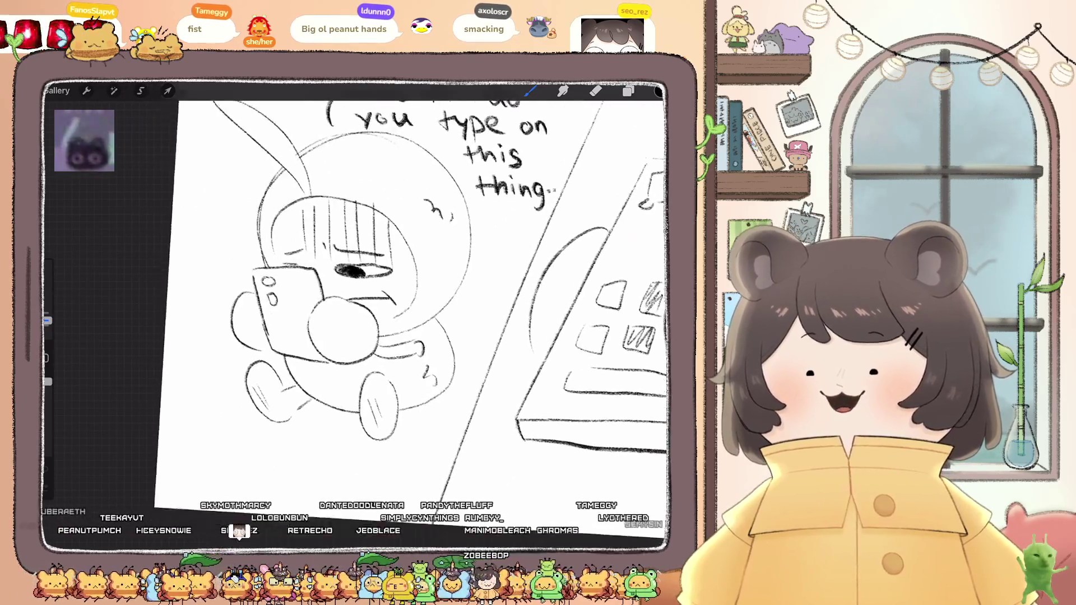
scroll(412, 269, "up", 2)
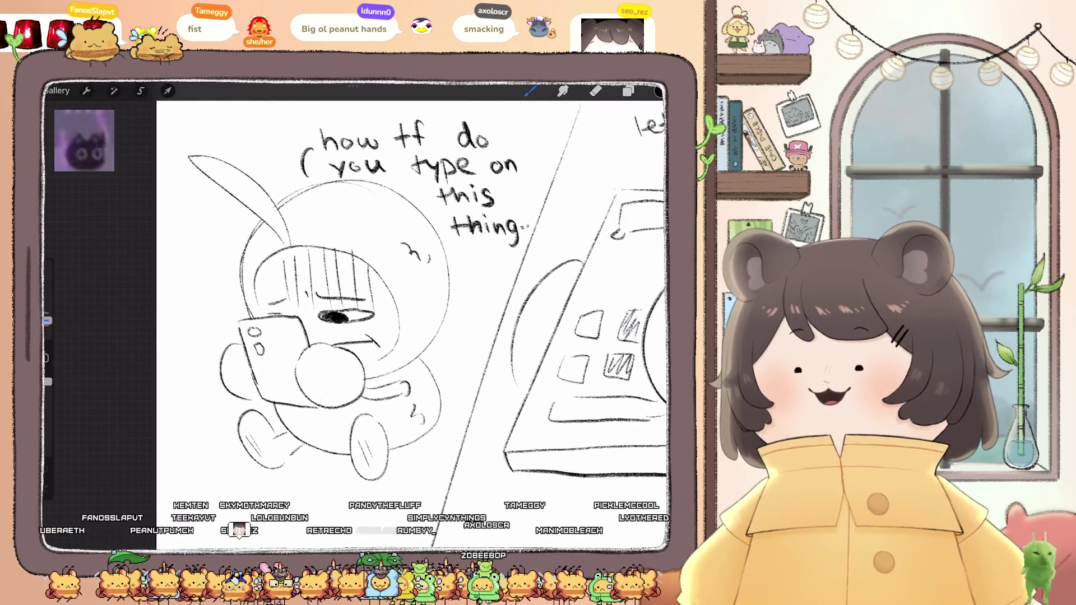
left_click(57, 90)
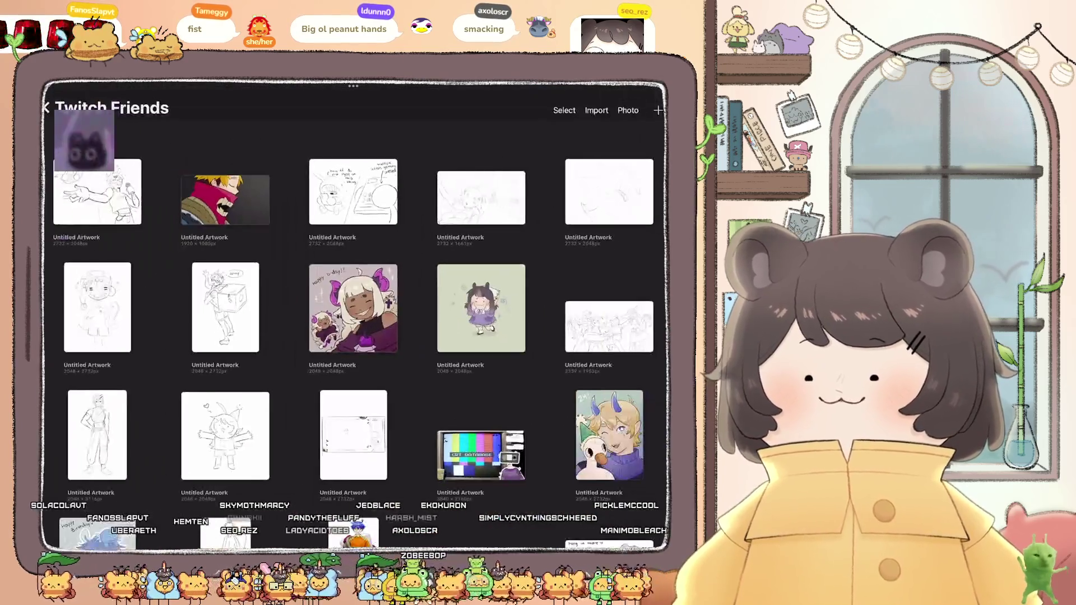
left_click(224, 200)
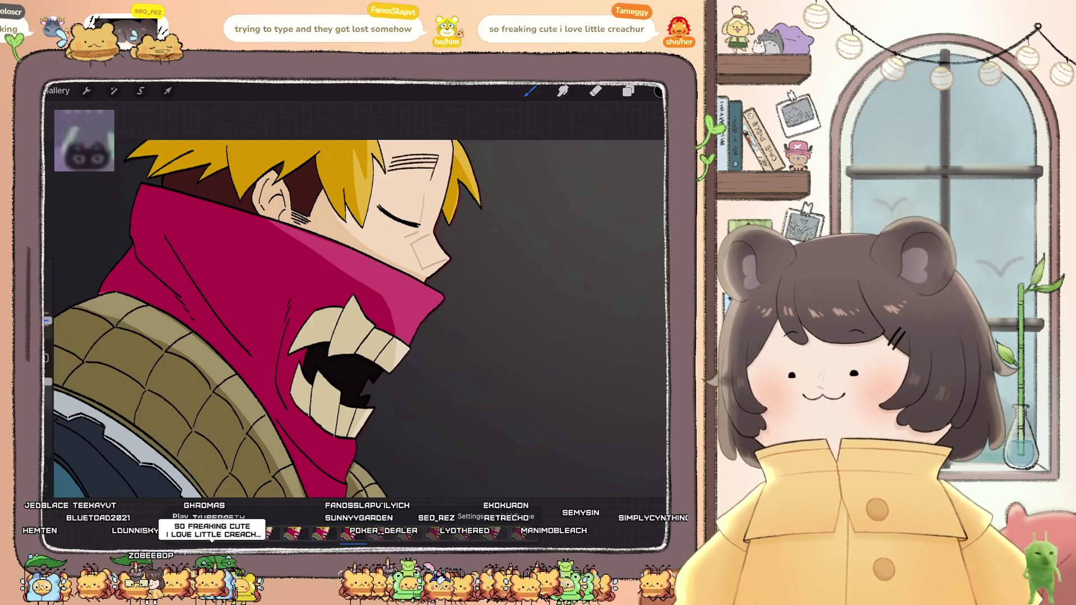
scroll(364, 317, "down", 3)
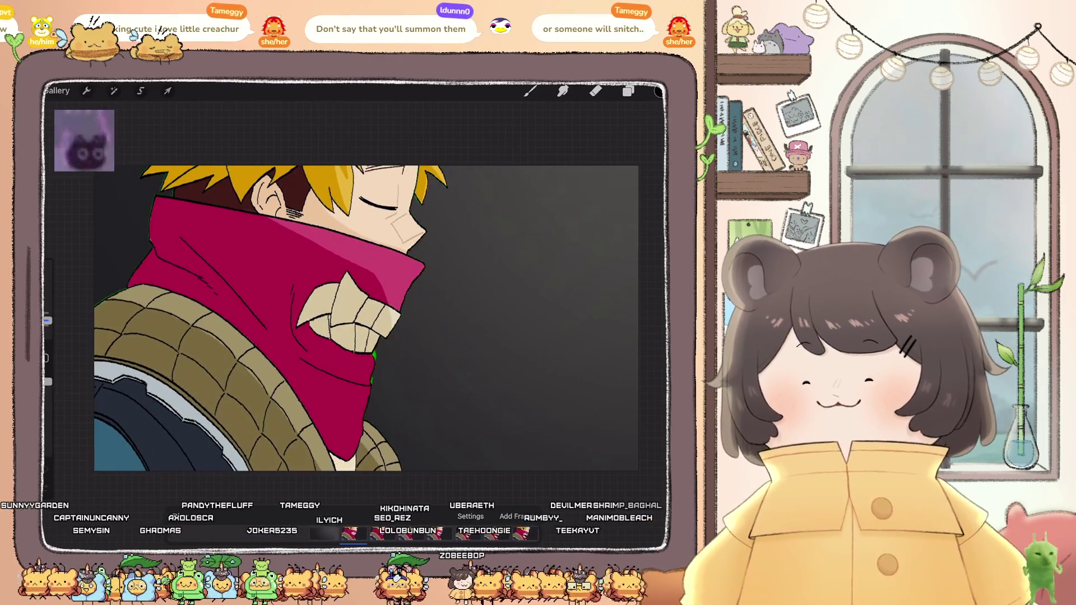
key("b")
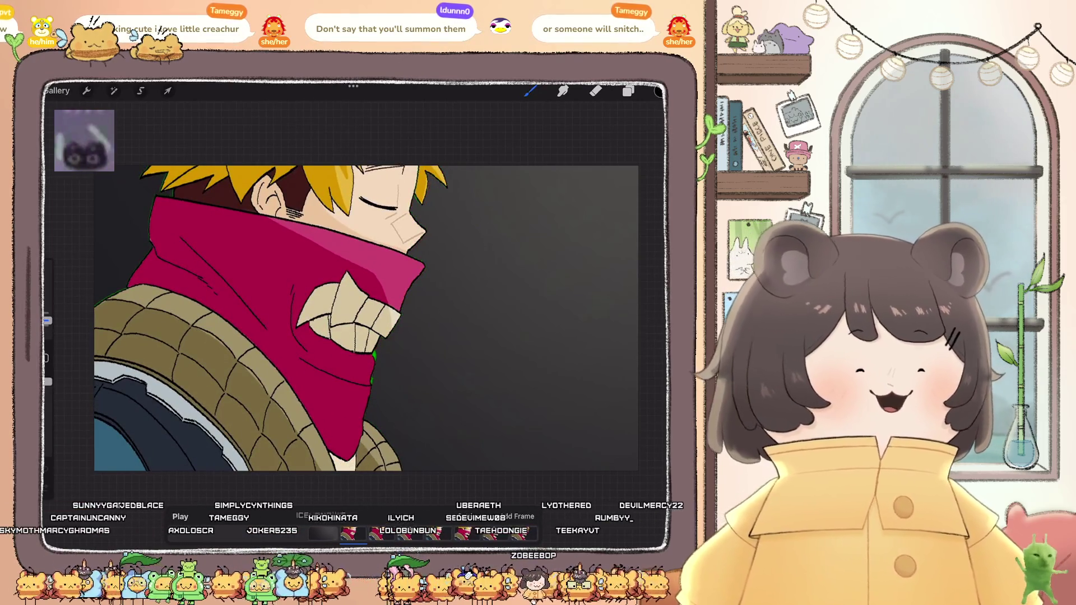
left_click(58, 90)
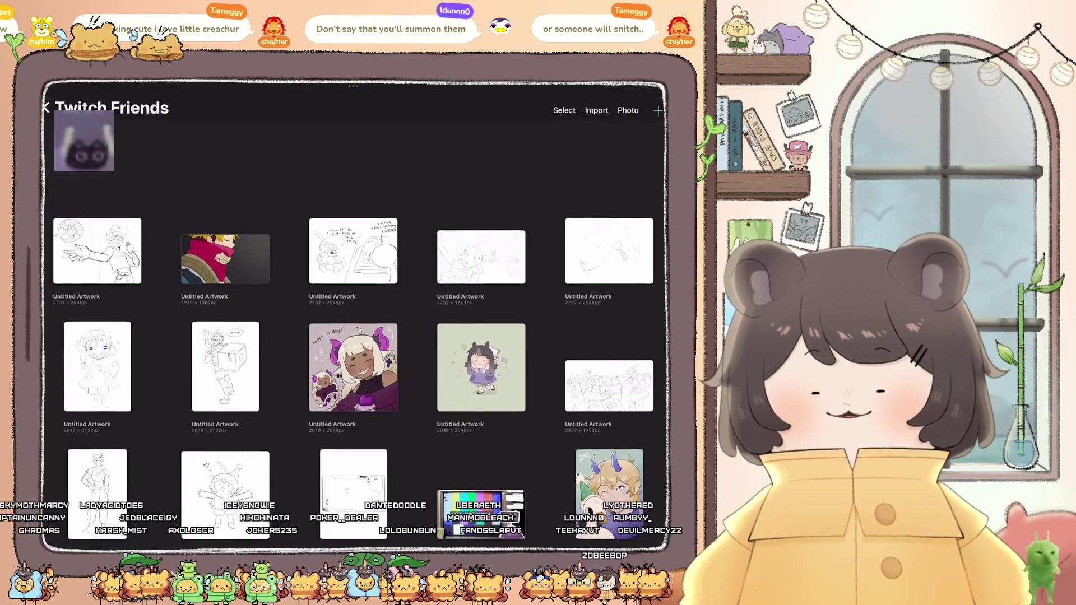
Step: Return to the main gallery, open the Twitch Friends stack and open one of its artworks
scroll(353, 336, "down", 3)
scroll(353, 336, "up", 2)
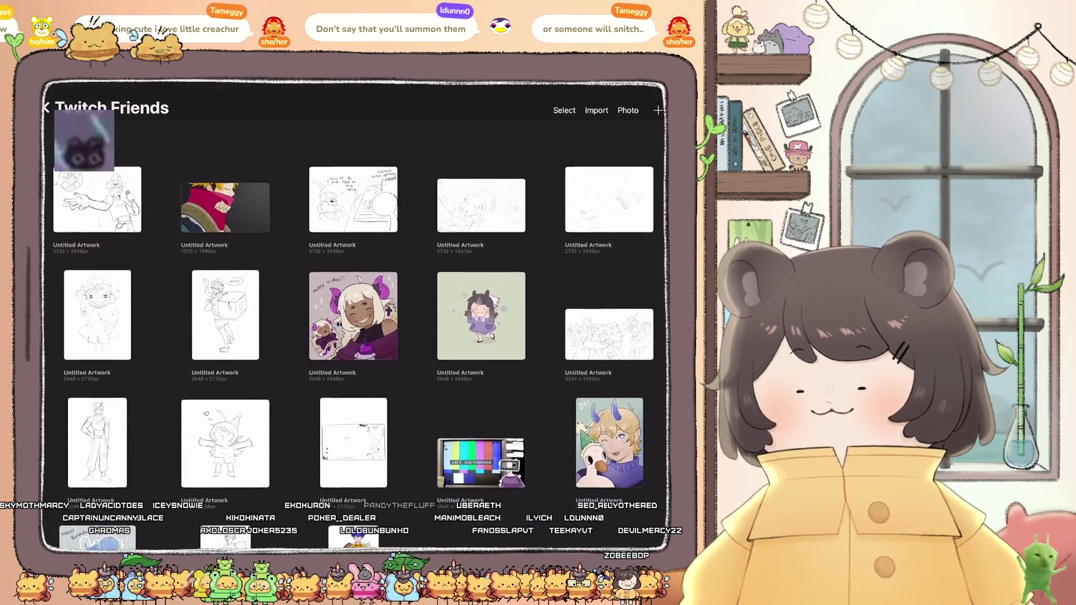
scroll(353, 336, "down", 3)
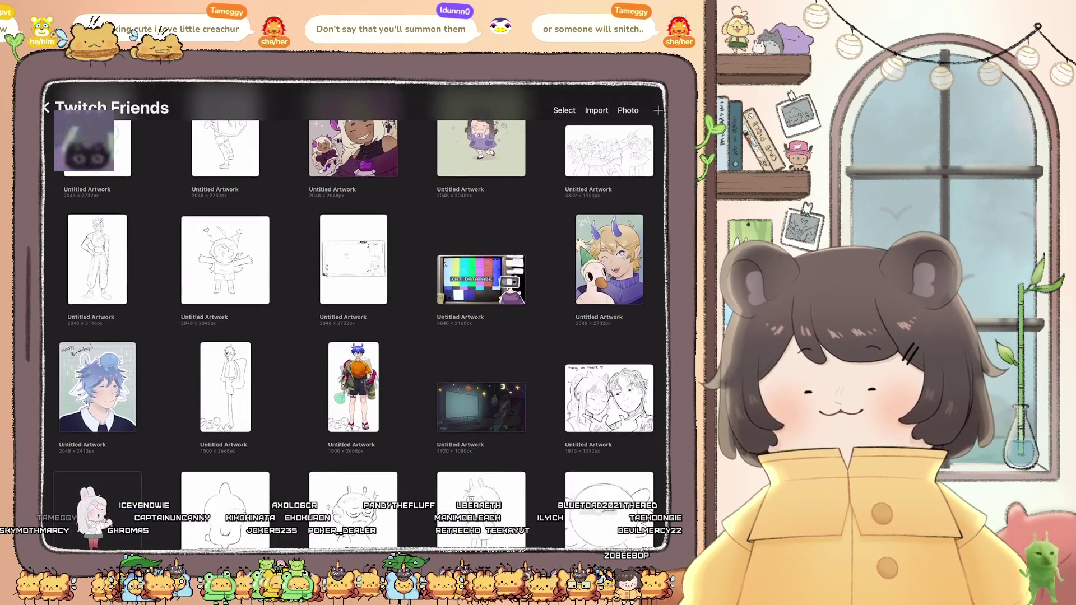
scroll(353, 336, "up", 3)
left_click(46, 108)
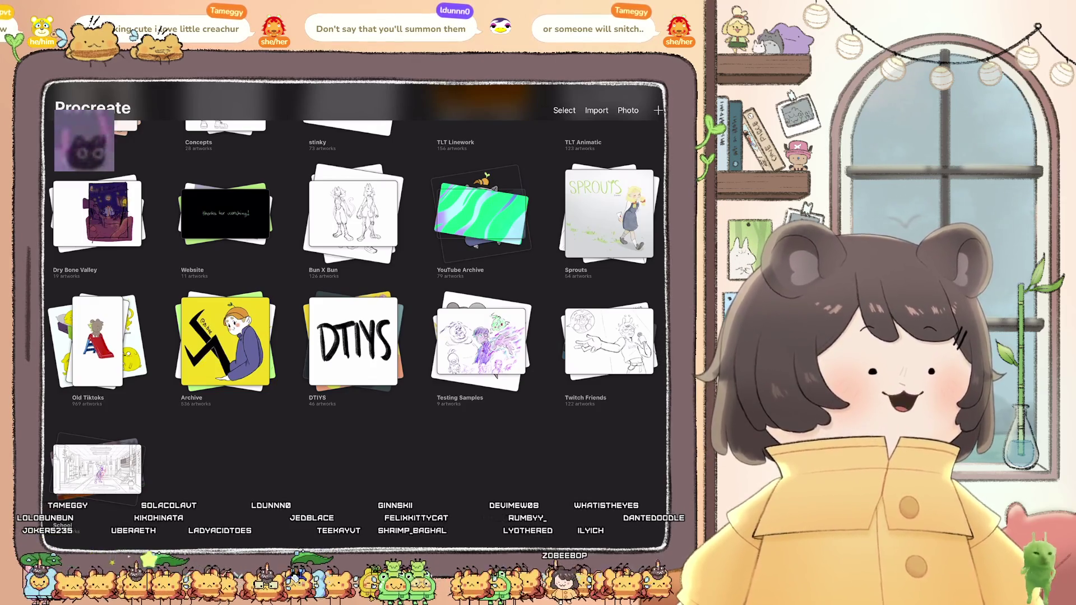
left_click(609, 340)
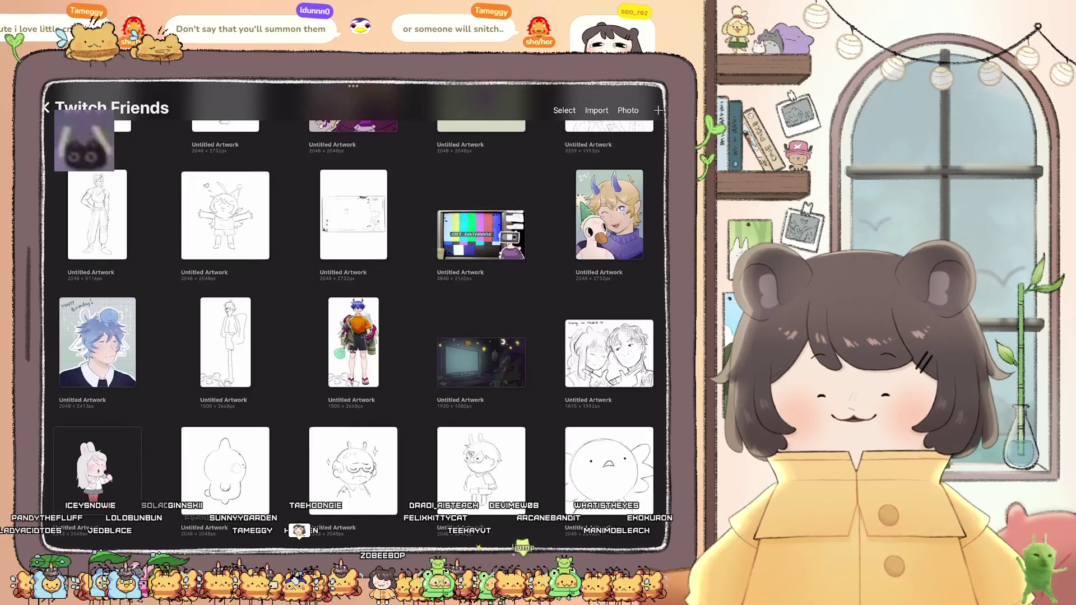
scroll(353, 314, "down", 10)
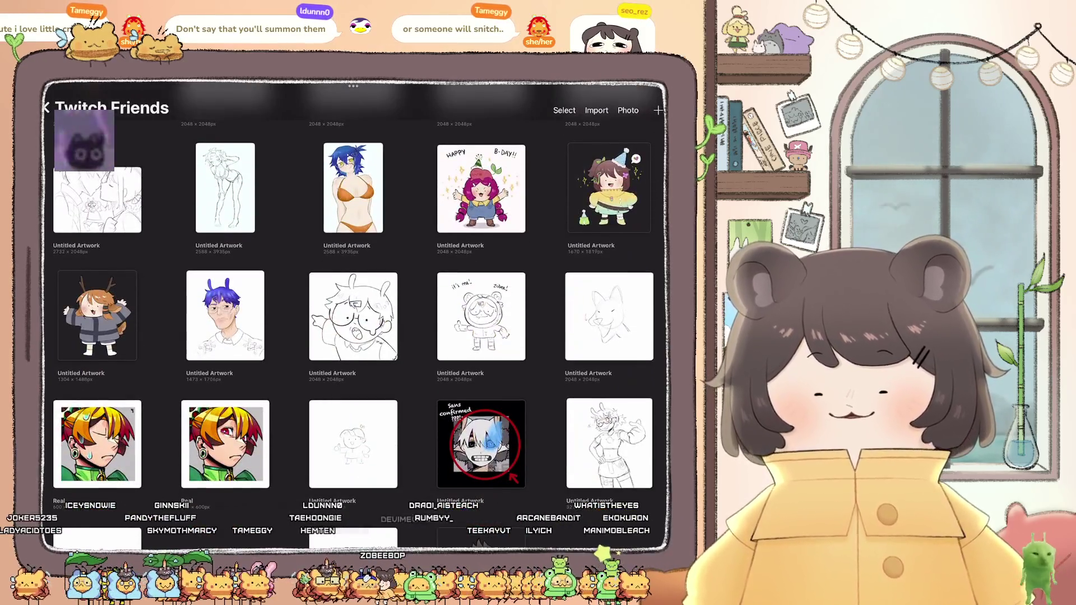
left_click(353, 188)
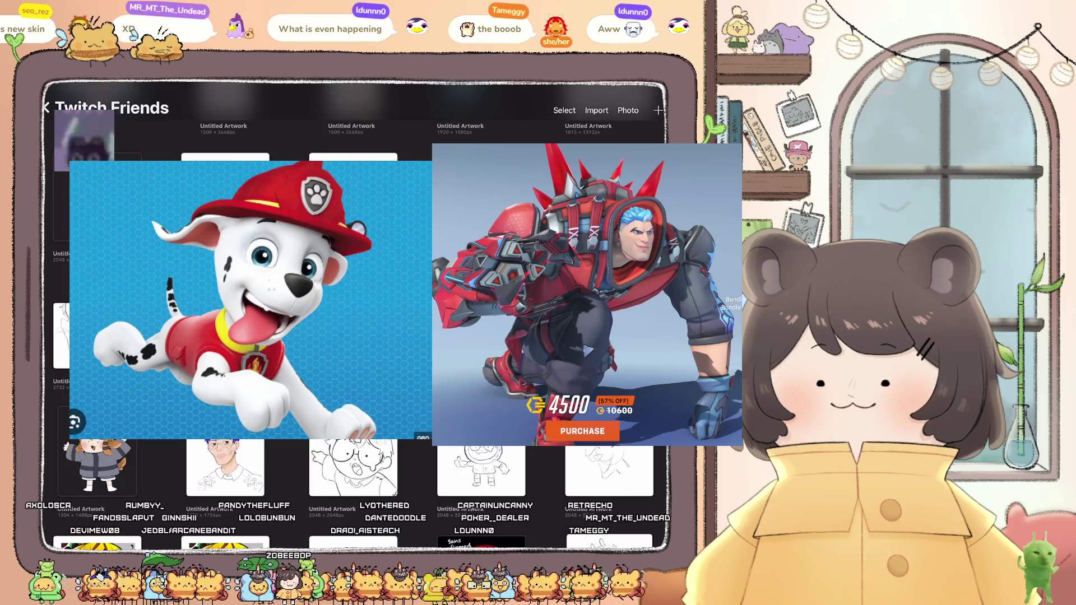
Step: Go back to the main gallery, enter the Twitch stack and open the chibi bear sheet
left_click(46, 107)
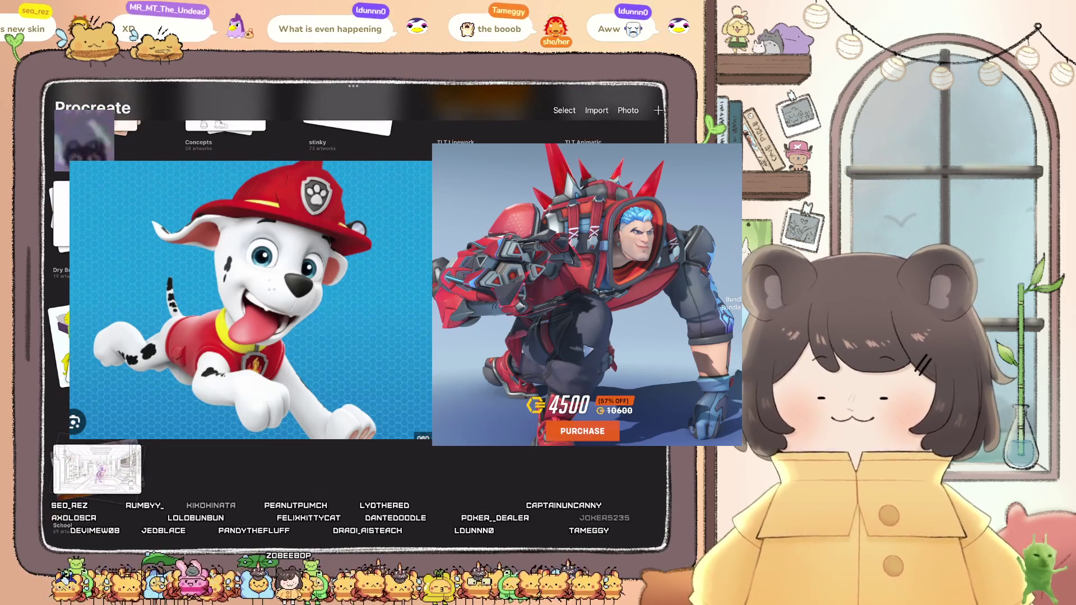
scroll(353, 314, "up", 10)
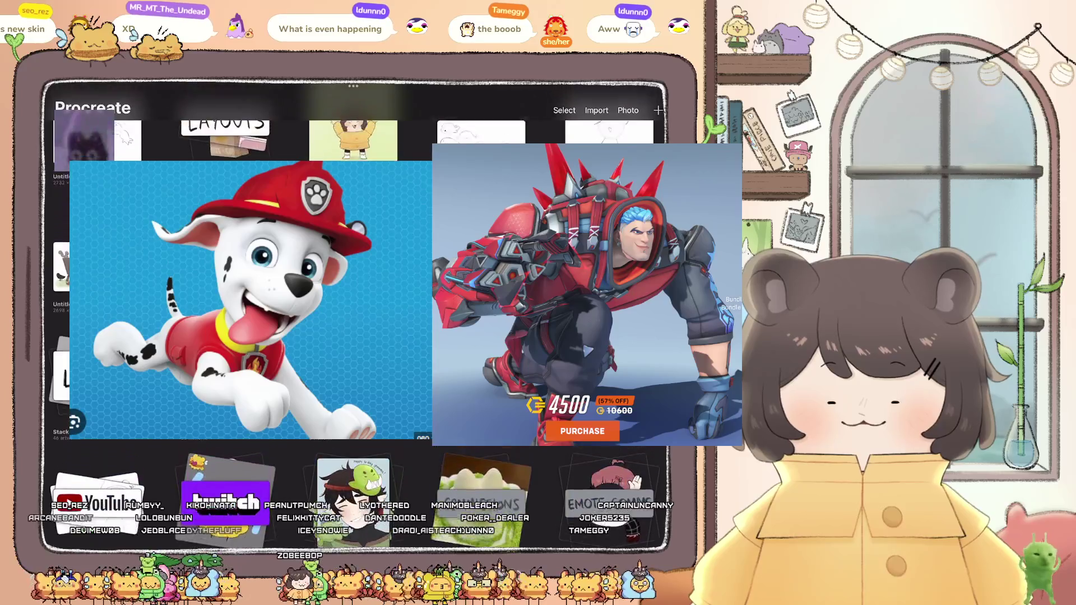
left_click(224, 445)
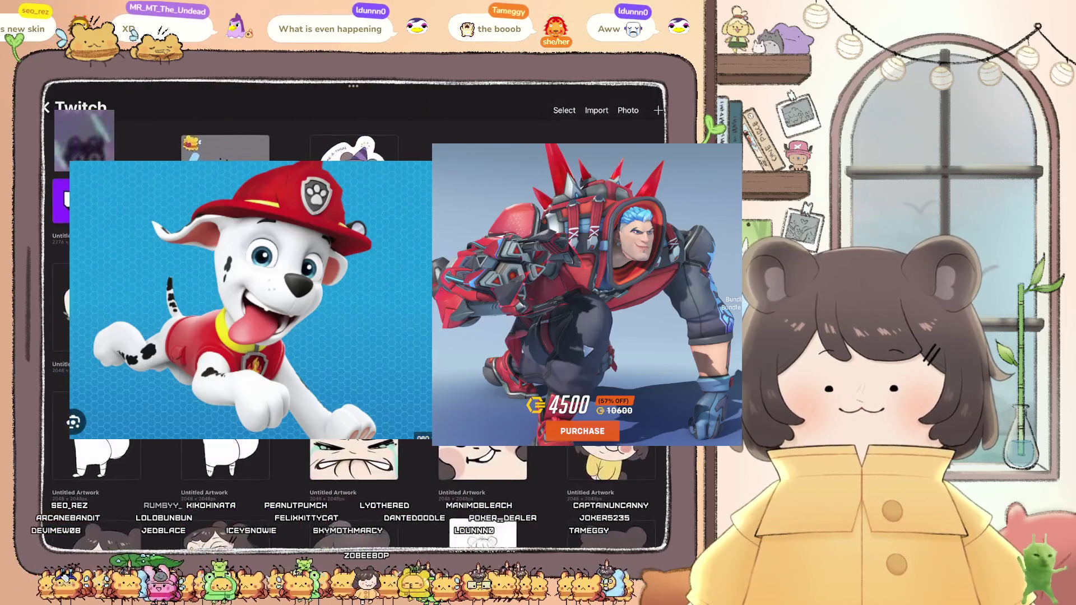
left_click(353, 149)
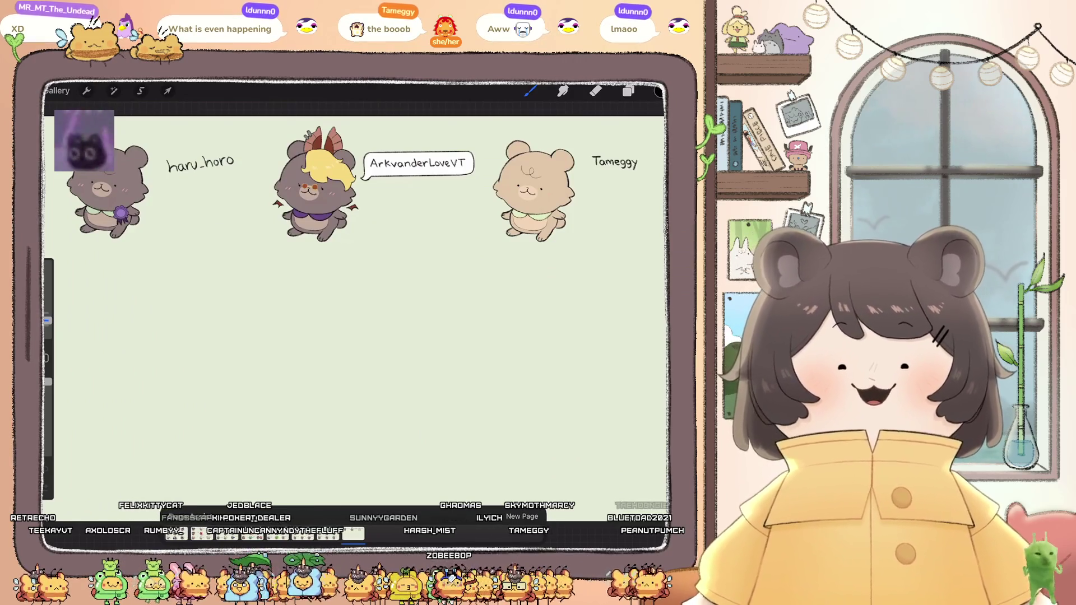
Step: Zoom in on the Tameggy bear and briefly open and close the Layers panel
scroll(359, 224, "up", 2)
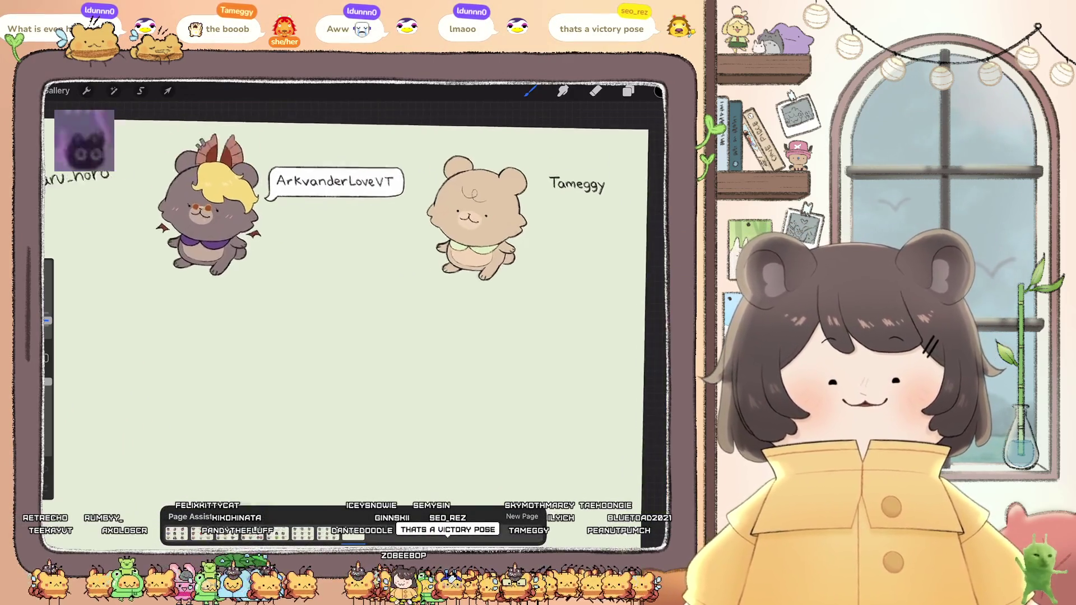
scroll(347, 252, "up", 2)
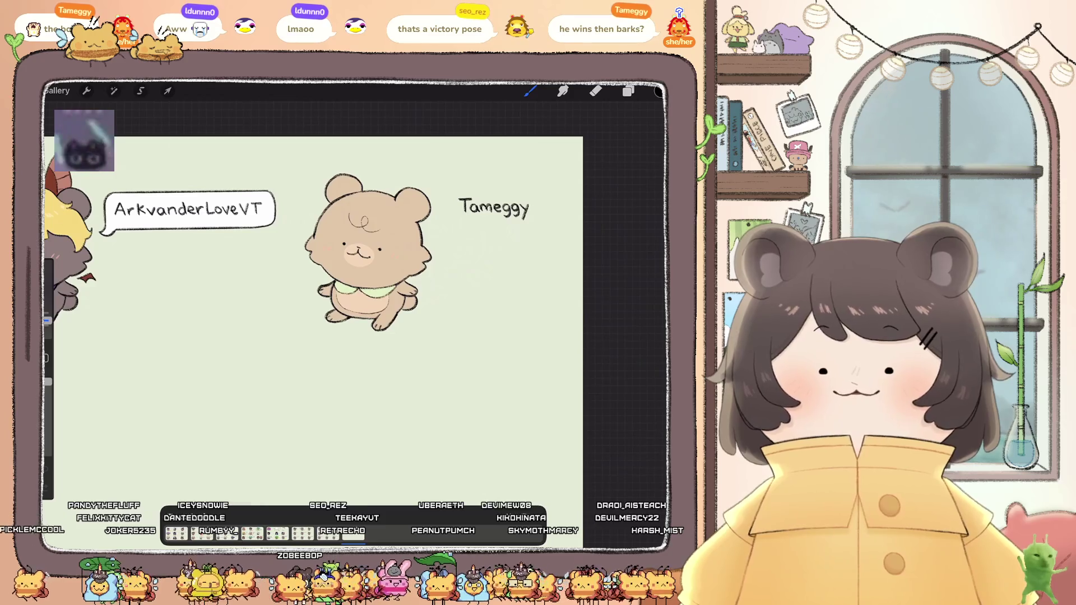
scroll(364, 252, "up", 5)
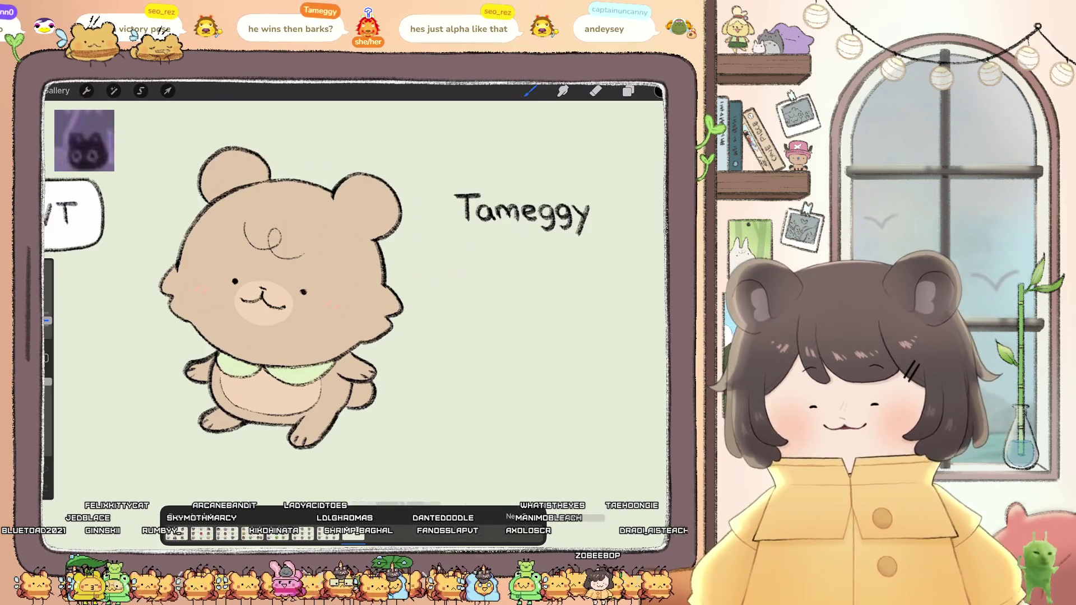
scroll(280, 224, "up", 2)
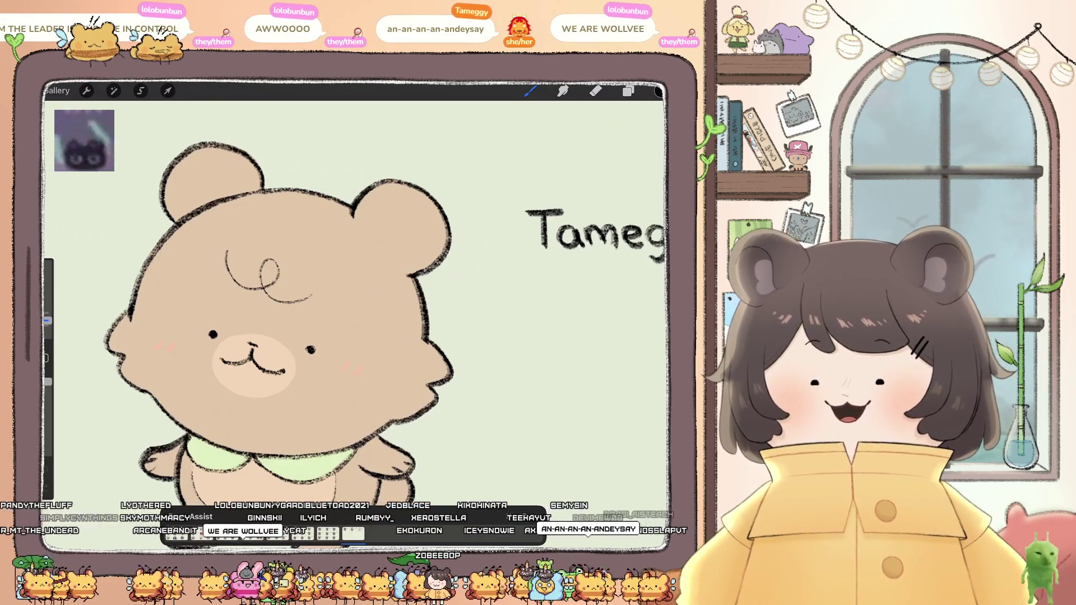
scroll(225, 370, "up", 5)
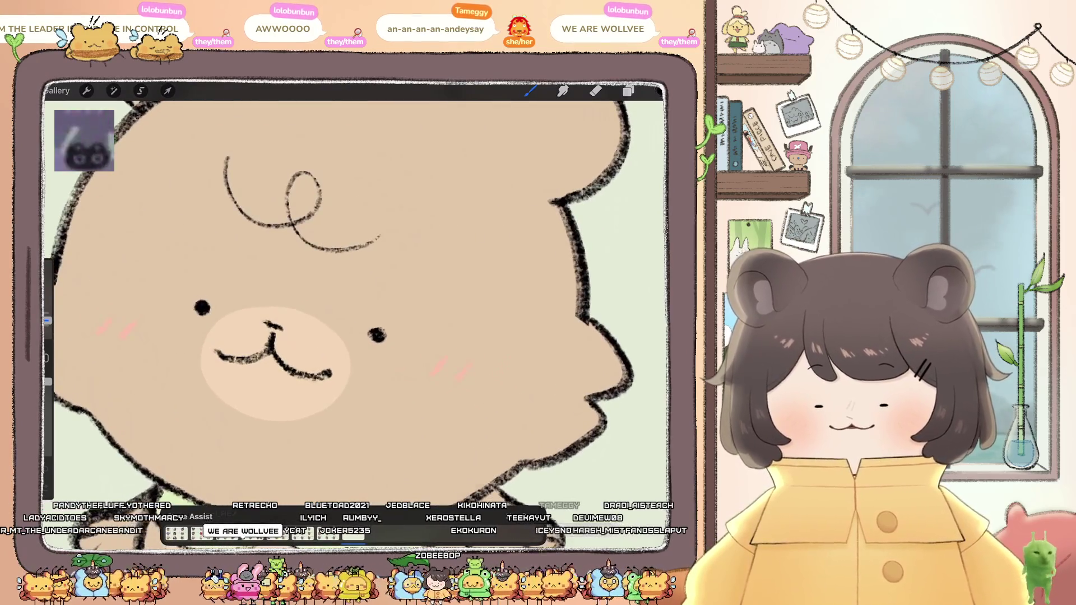
left_click(659, 91)
left_click(628, 90)
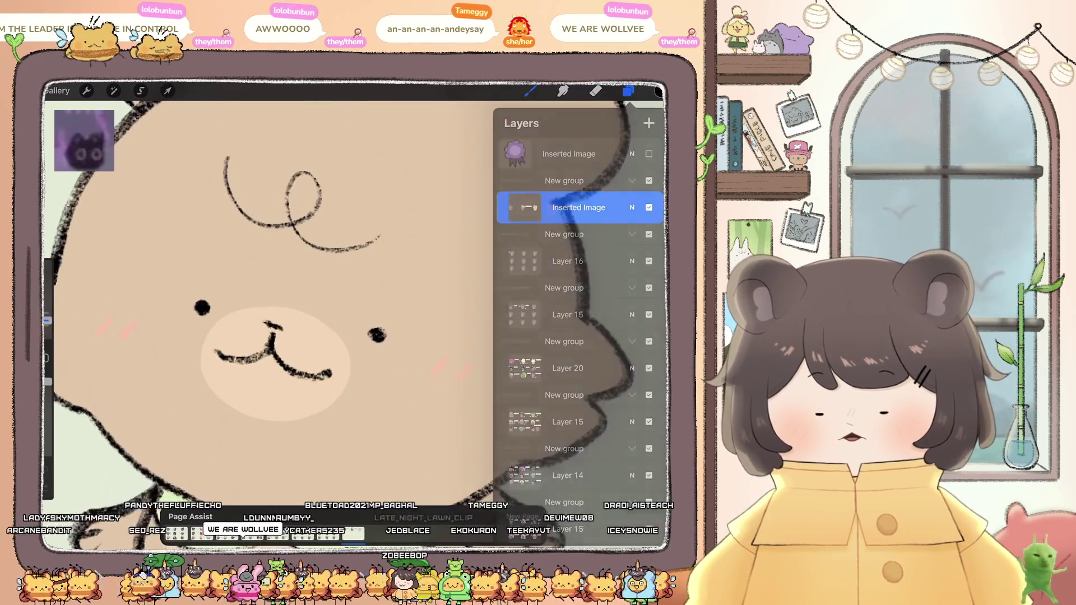
left_click(628, 91)
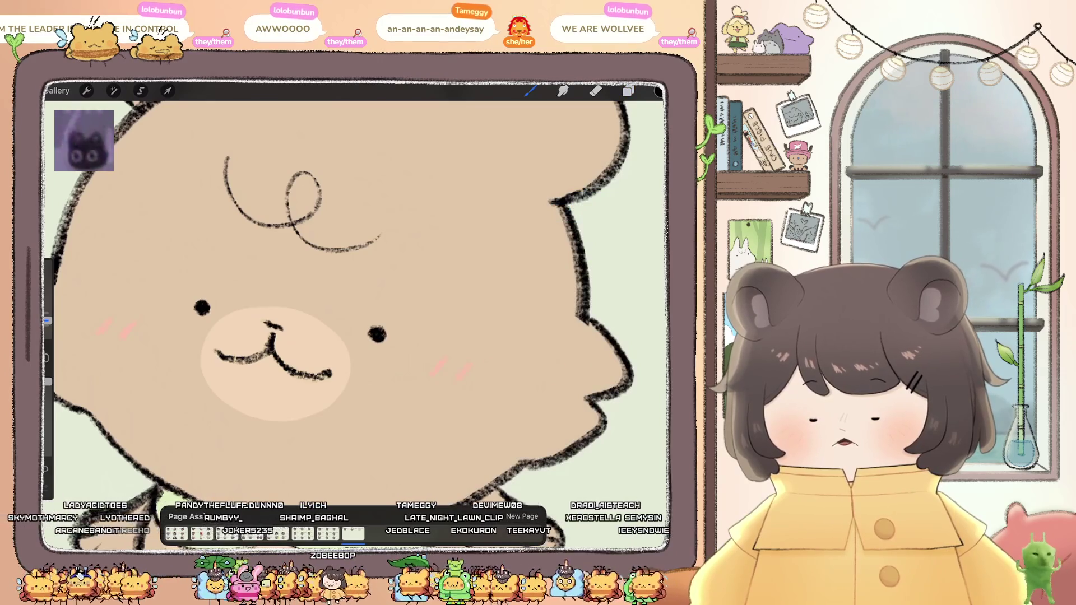
Step: Turn and pan the view to frame the bear's face and body, with Layers reopened
scroll(353, 313, "up", 2)
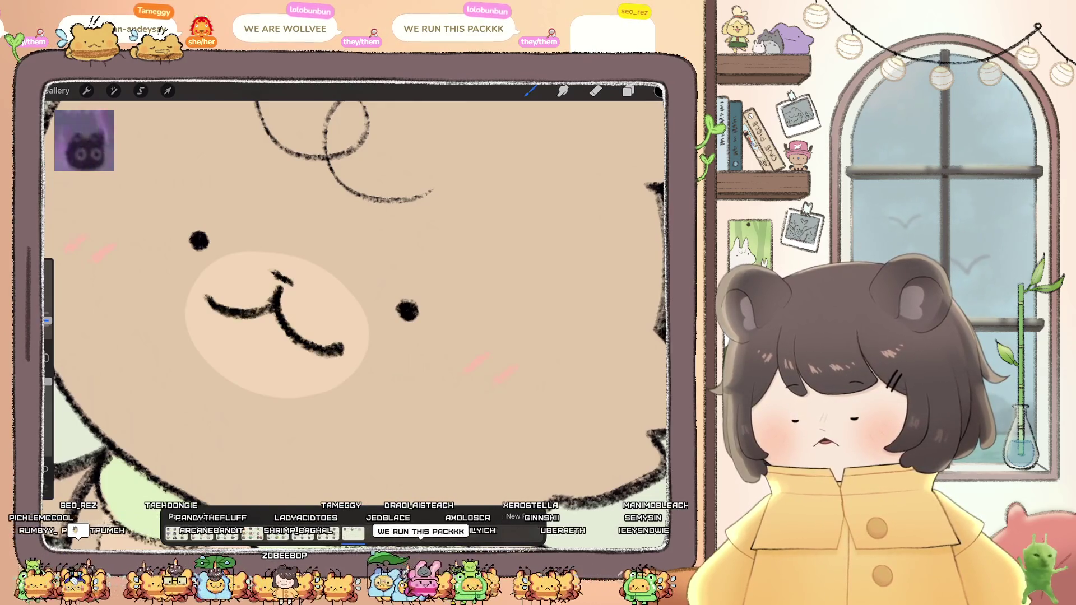
scroll(354, 325, "down", 5)
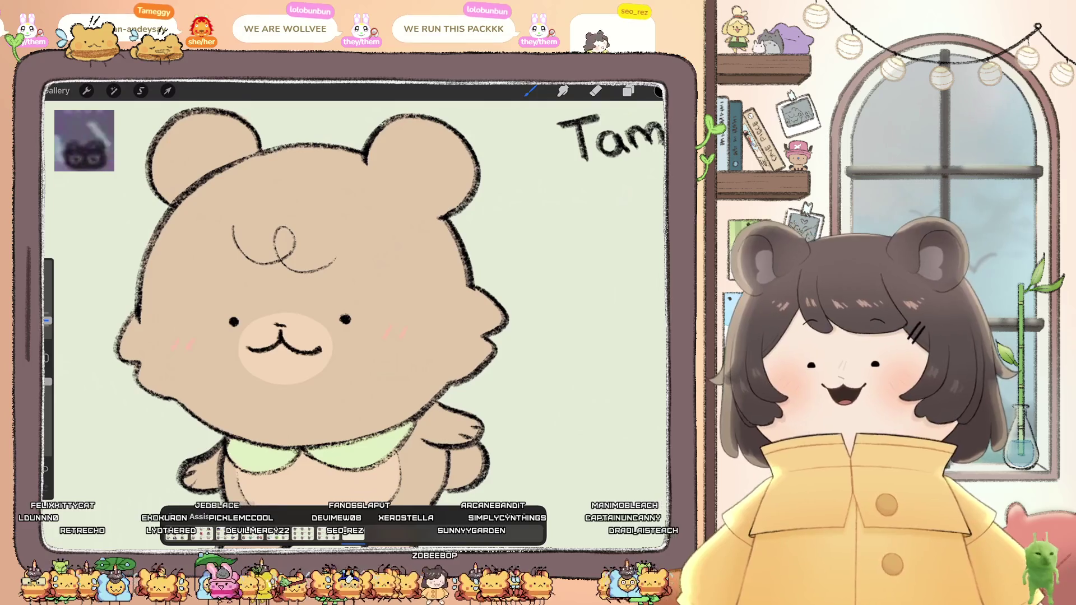
scroll(353, 303, "down", 3)
scroll(353, 302, "up", 8)
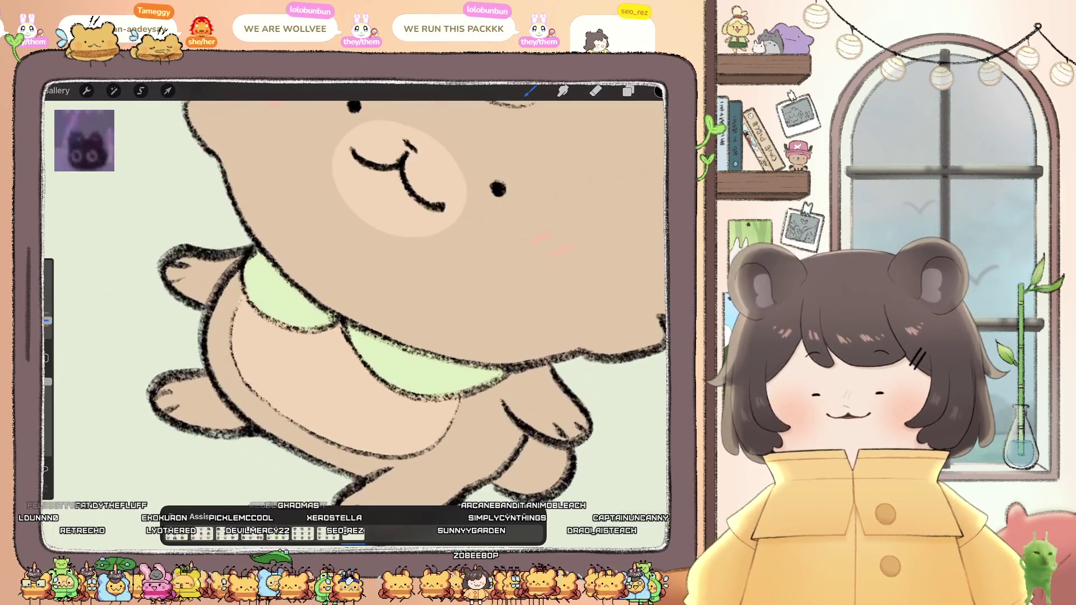
left_click(628, 91)
mouse_move(398, 174)
left_mouse_down()
mouse_move(420, 168)
mouse_move(515, 228)
mouse_move(502, 235)
left_mouse_up()
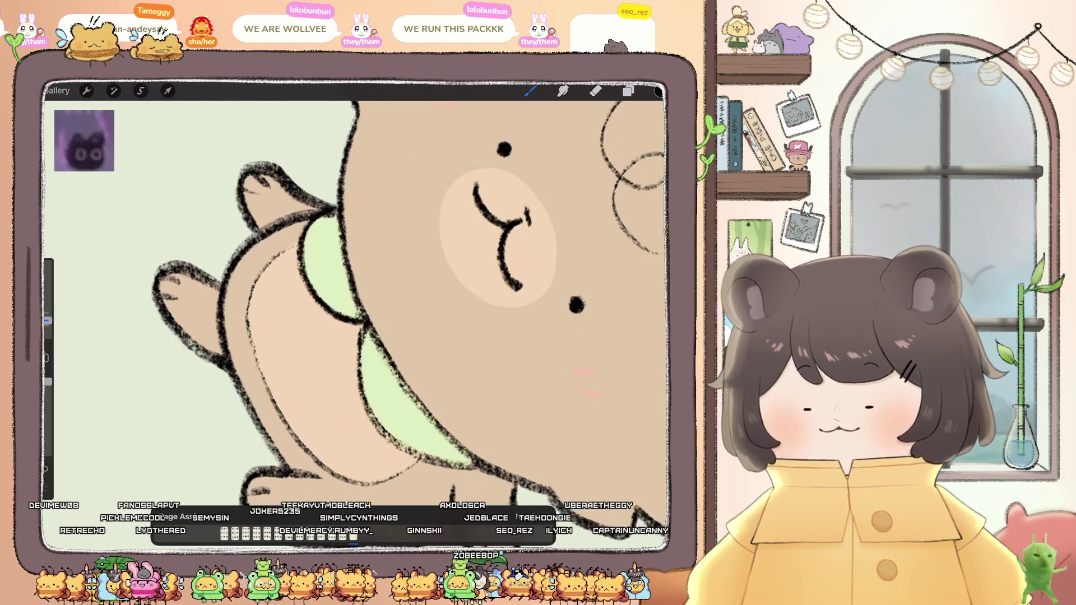
scroll(393, 292, "up", 2)
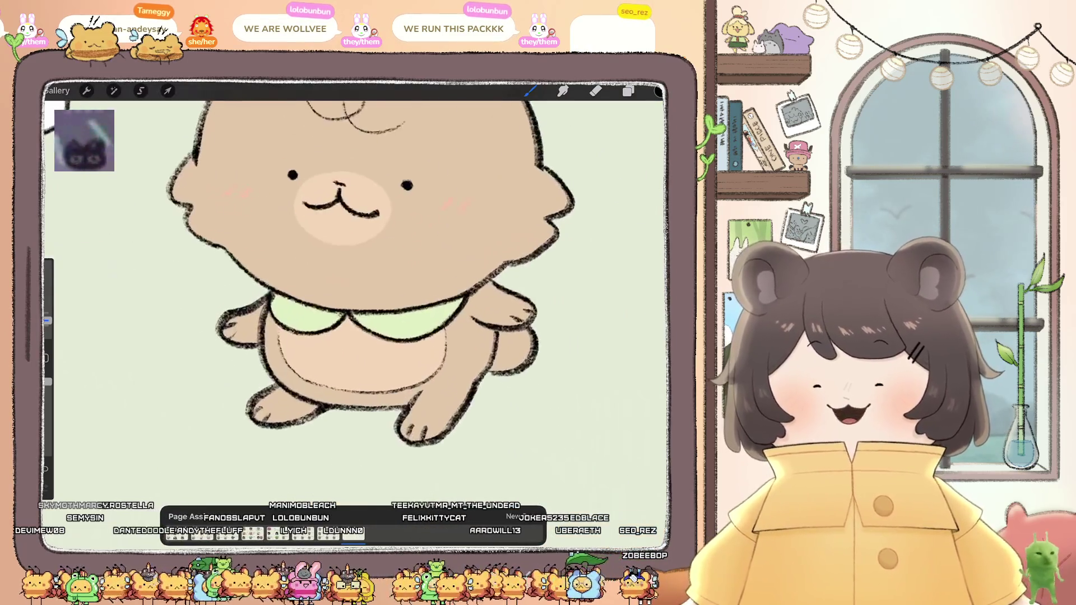
left_click(628, 91)
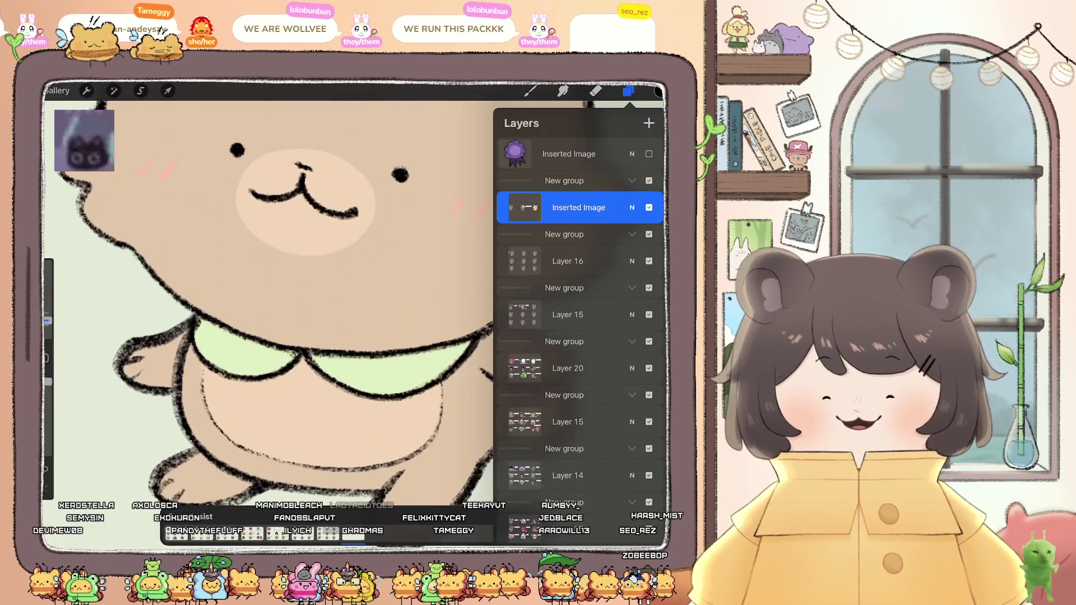
Step: Eyedrop the bear's tan body colour and select the Monoline brush
scroll(269, 302, "down", 5)
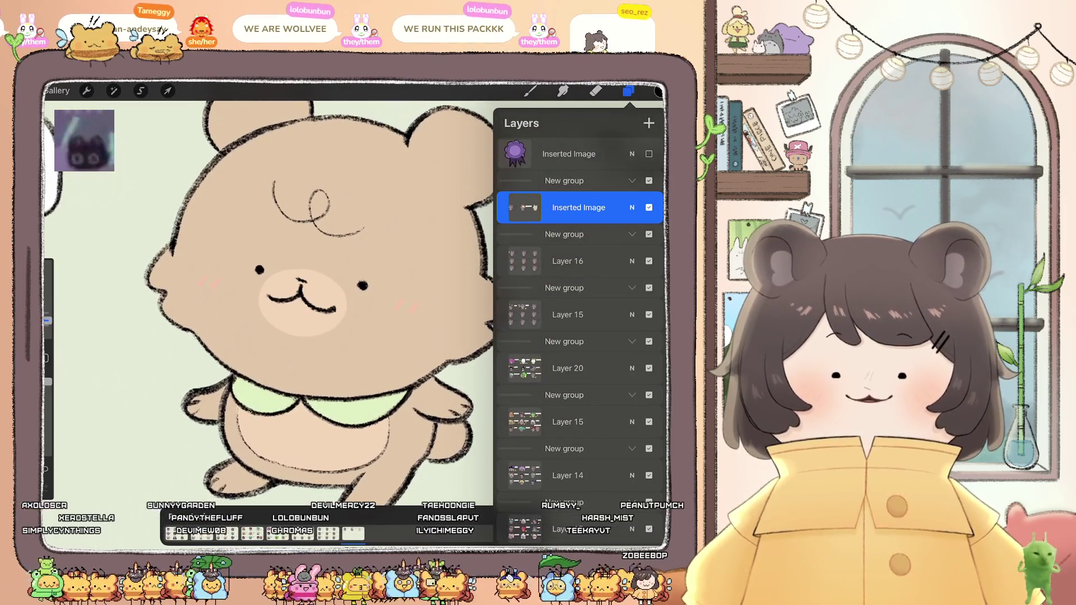
scroll(269, 303, "down", 3)
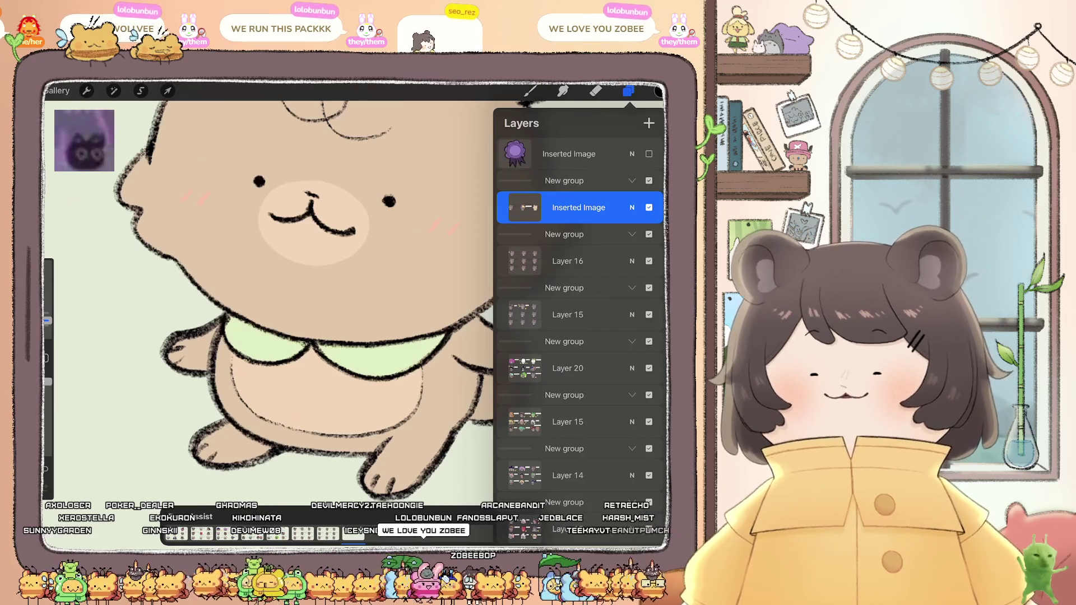
scroll(292, 325, "up", 3)
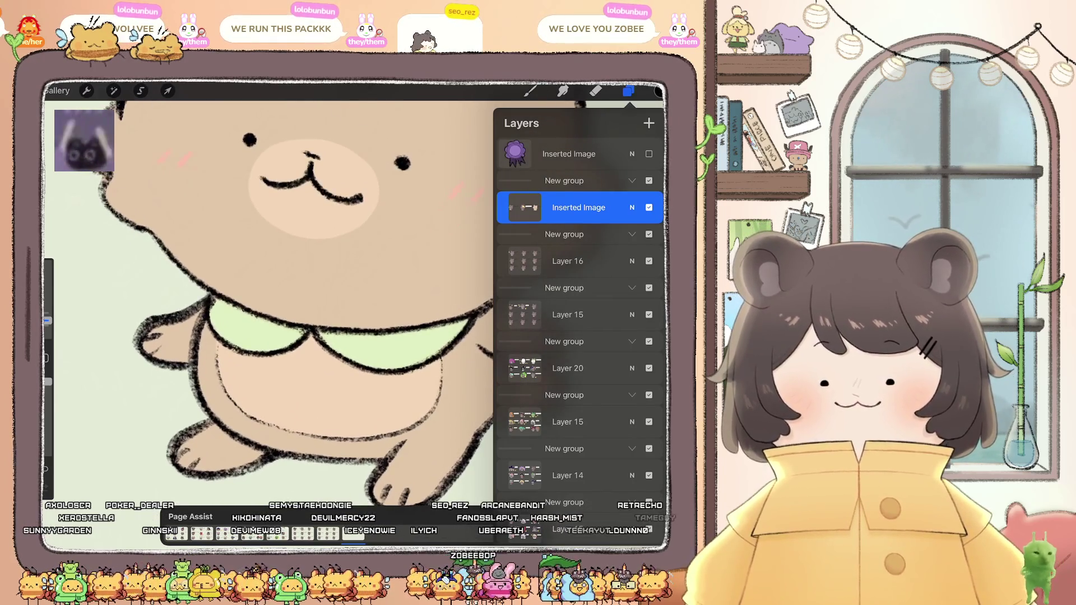
scroll(291, 314, "down", 2)
left_click(425, 382)
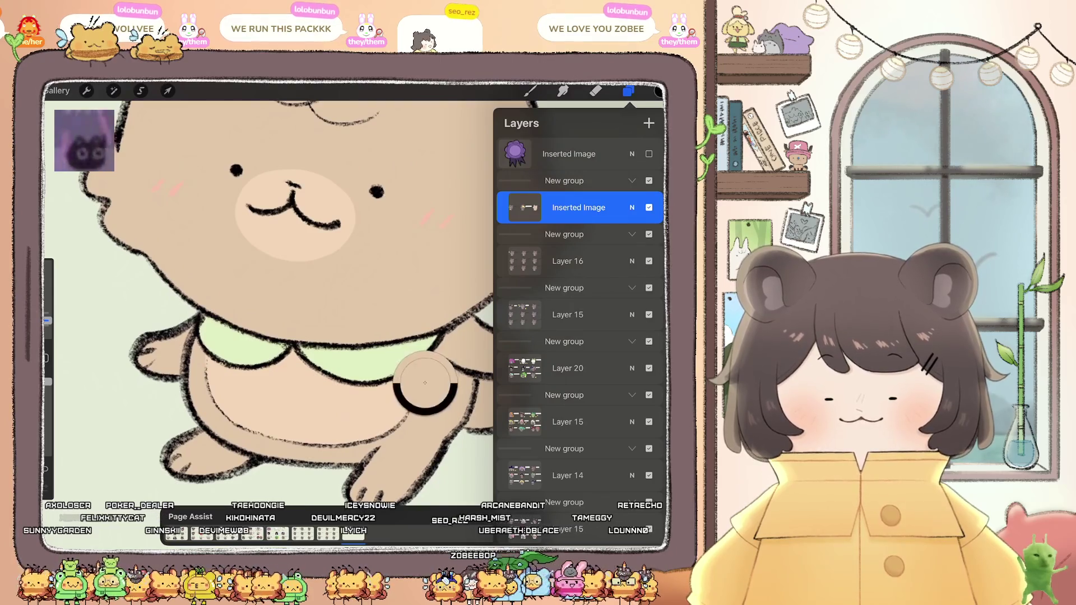
left_click(530, 90)
left_click(569, 279)
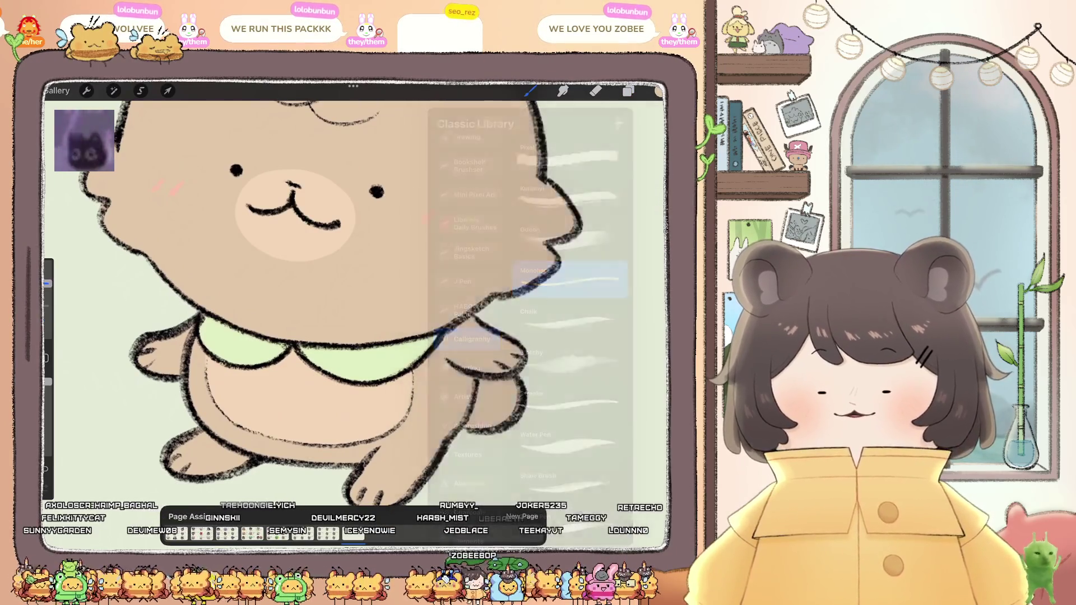
scroll(353, 291, "up", 3)
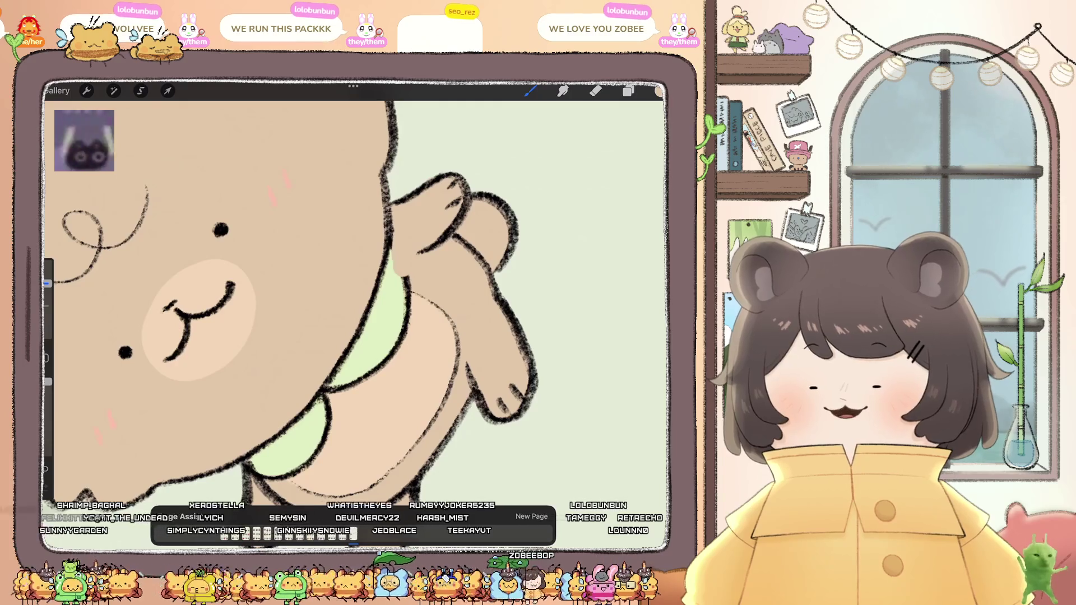
Step: Paint tan over the green shirt edge running along the bear's arm and side
mouse_move(392, 236)
left_mouse_down()
mouse_move(370, 348)
mouse_move(317, 432)
left_mouse_up()
scroll(353, 292, "down", 3)
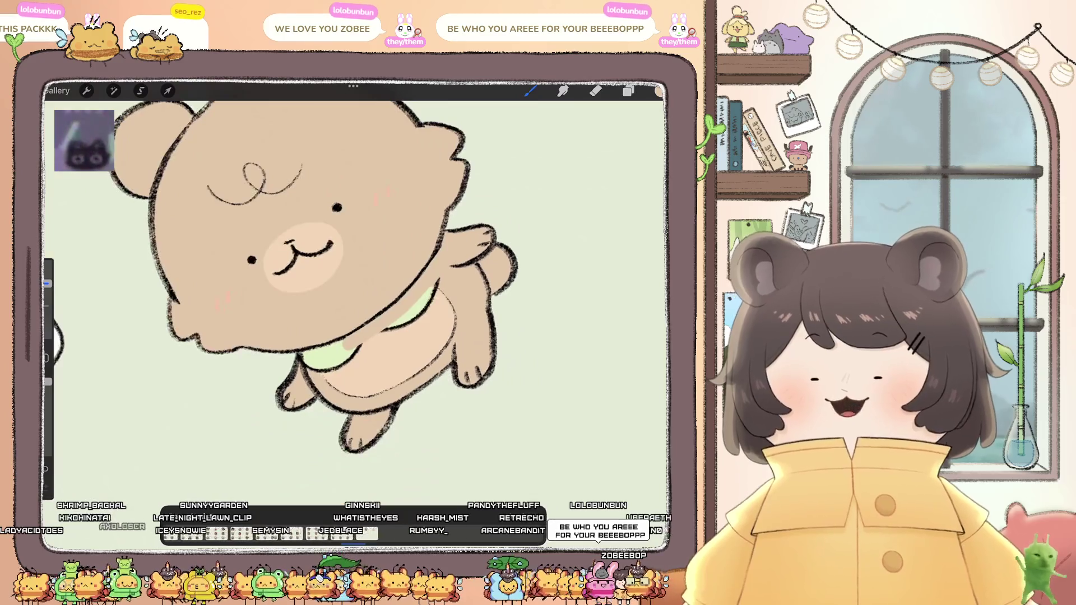
scroll(353, 291, "up", 2)
scroll(353, 291, "up", 3)
mouse_move(306, 241)
left_mouse_down()
mouse_move(308, 303)
mouse_move(311, 227)
mouse_move(328, 231)
mouse_move(326, 282)
left_mouse_up()
left_click_drag(323, 326, 330, 363)
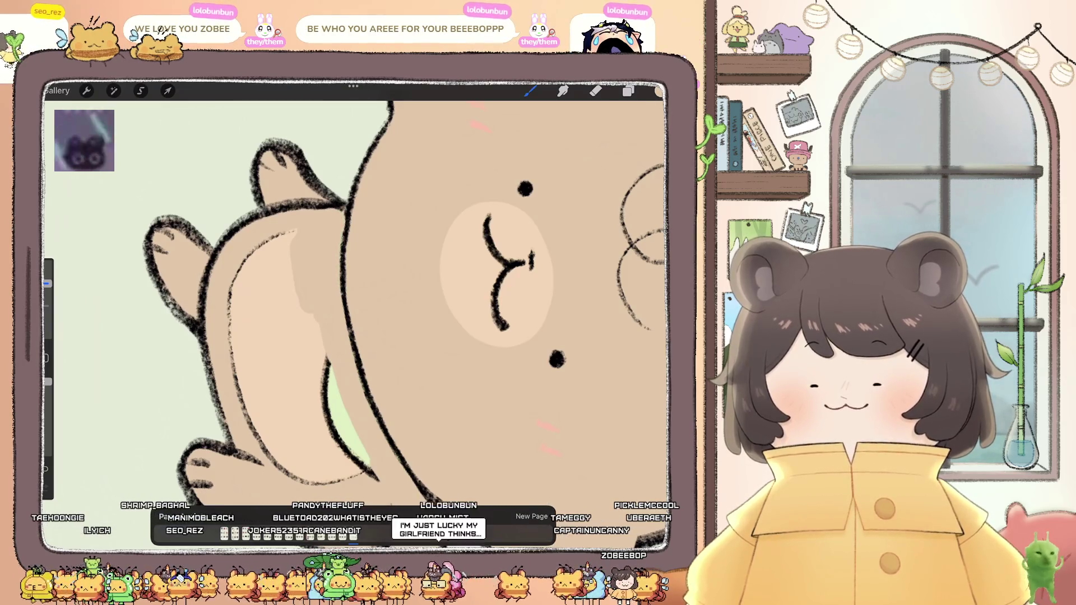
scroll(353, 313, "down", 3)
scroll(353, 313, "up", 3)
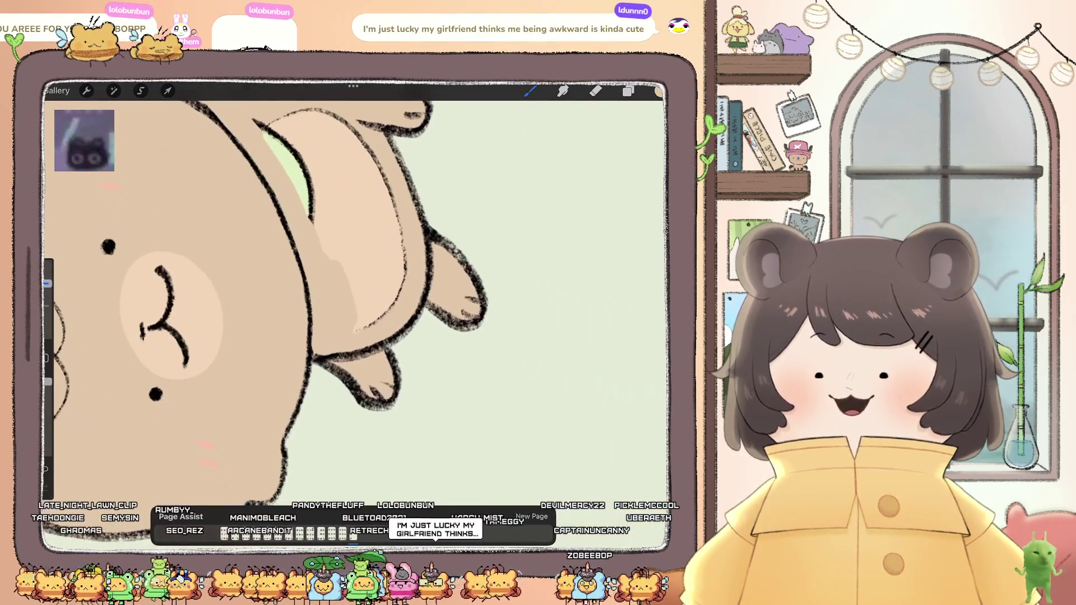
left_click_drag(307, 168, 317, 246)
left_click_drag(286, 154, 305, 202)
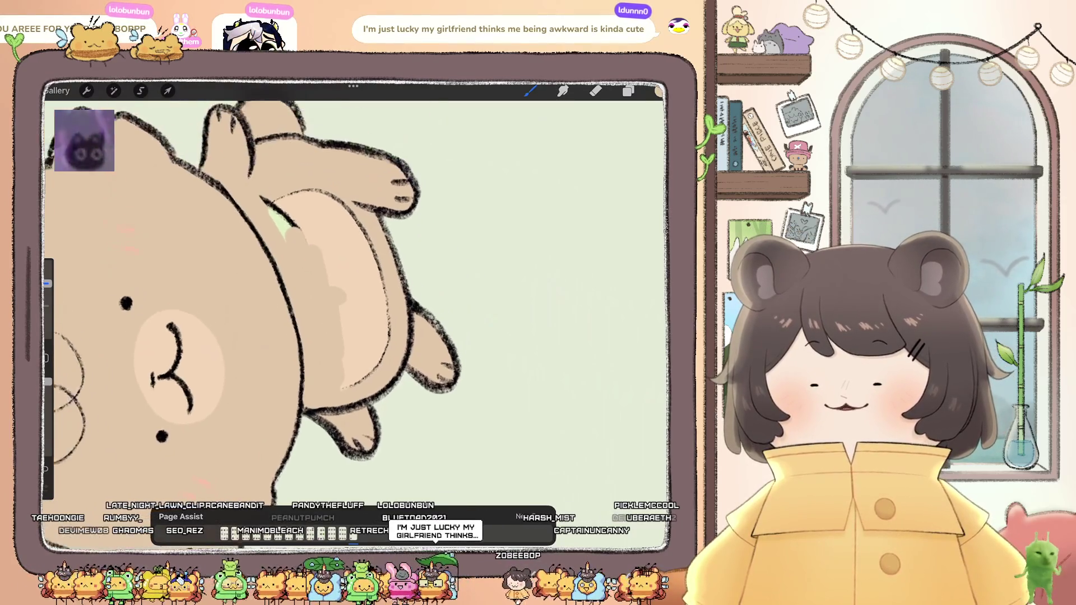
Step: Cover the pale belly patches with tan and turn the bear upright in view
left_click_drag(378, 359, 361, 395)
mouse_move(367, 292)
left_mouse_down()
mouse_move(351, 204)
mouse_move(348, 401)
left_mouse_up()
mouse_move(347, 213)
left_mouse_down()
mouse_move(314, 191)
mouse_move(266, 235)
mouse_move(334, 285)
mouse_move(381, 375)
mouse_move(339, 399)
mouse_move(362, 356)
left_mouse_up()
mouse_move(362, 269)
left_mouse_down()
mouse_move(347, 358)
mouse_move(381, 375)
left_mouse_up()
mouse_move(156, 370)
left_mouse_down()
mouse_move(216, 361)
mouse_move(264, 235)
mouse_move(336, 163)
mouse_move(319, 163)
left_mouse_up()
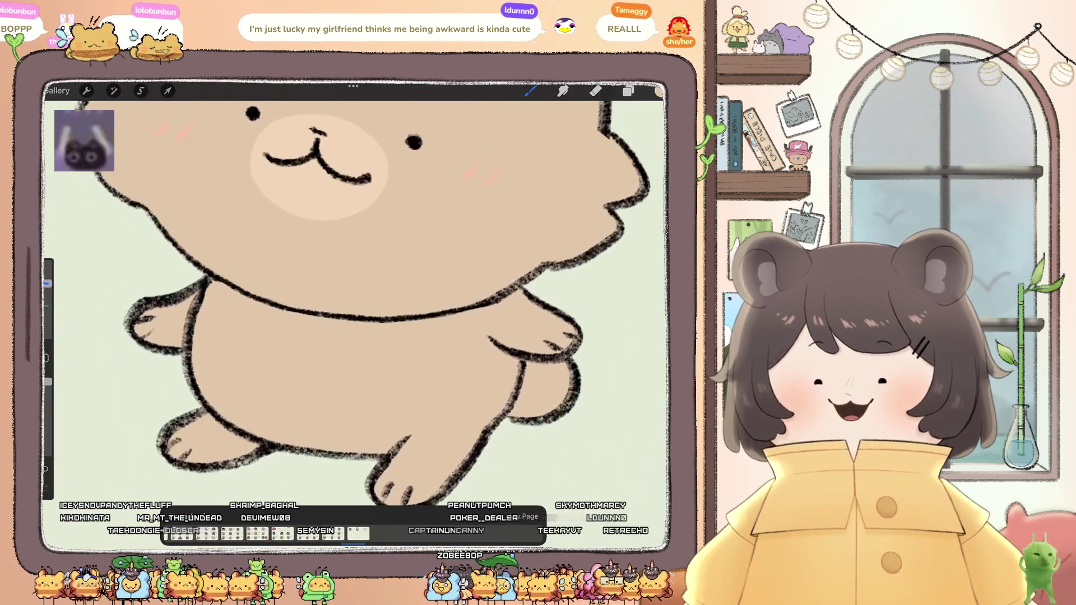
left_click(659, 91)
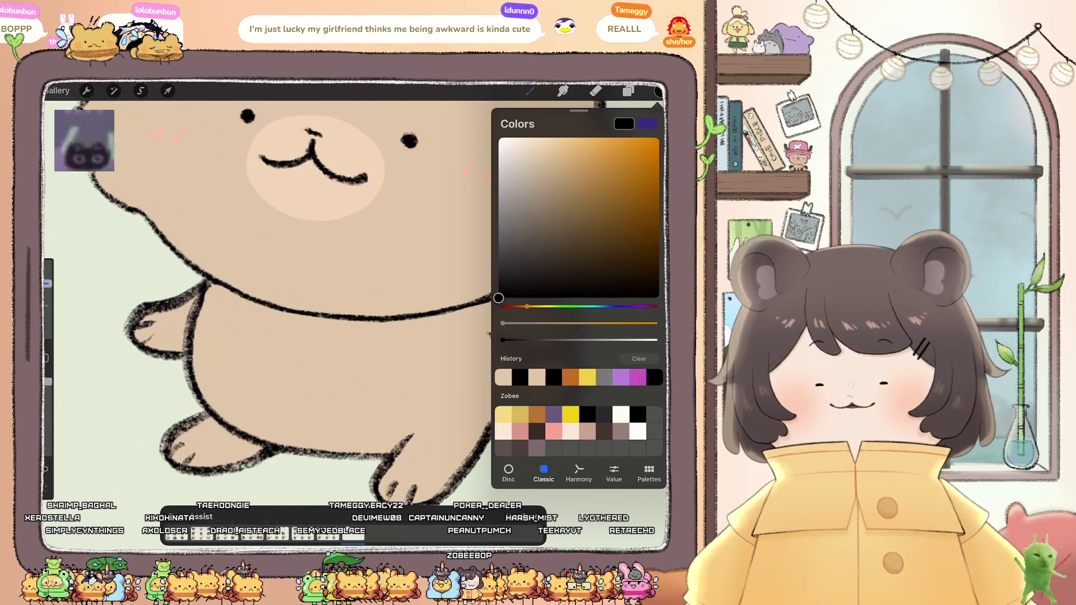
Step: Choose a different brush, zoom out to the whole bear, and go back to the Gallery
left_click(529, 91)
left_click(566, 314)
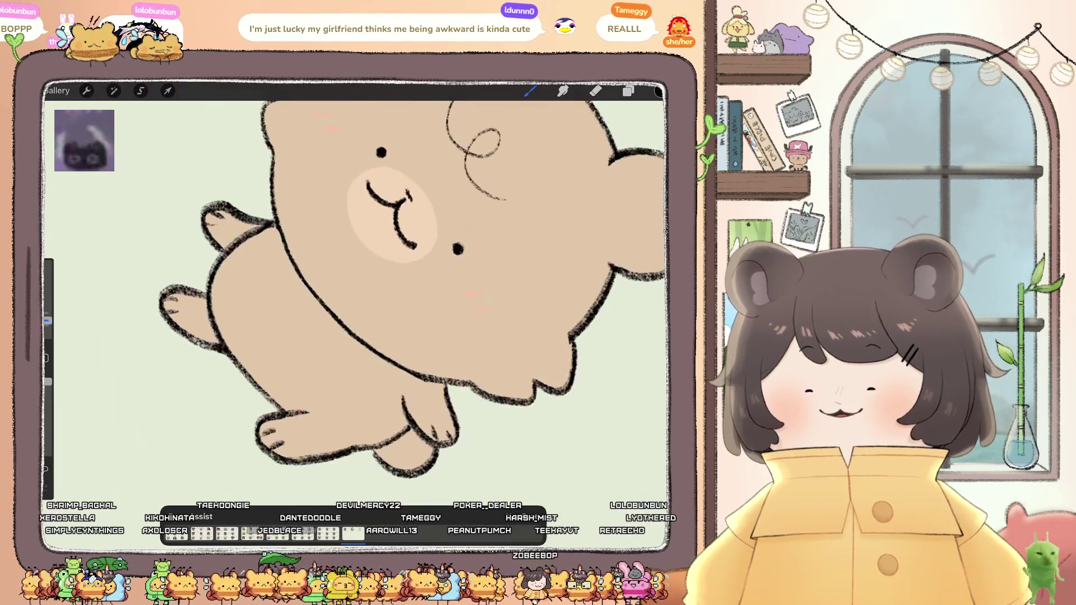
scroll(358, 291, "up", 3)
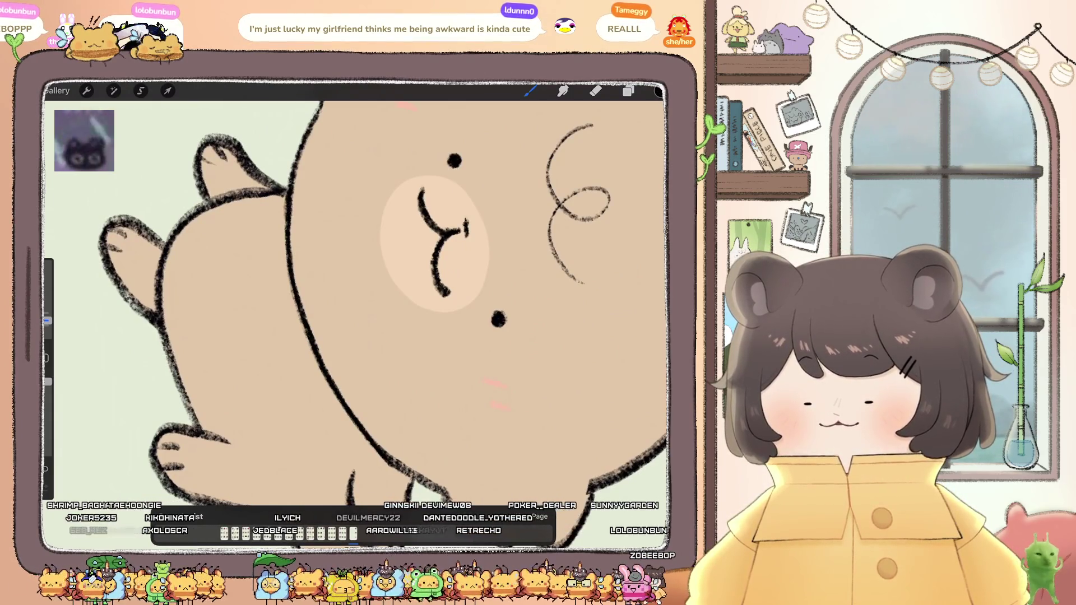
scroll(354, 302, "down", 3)
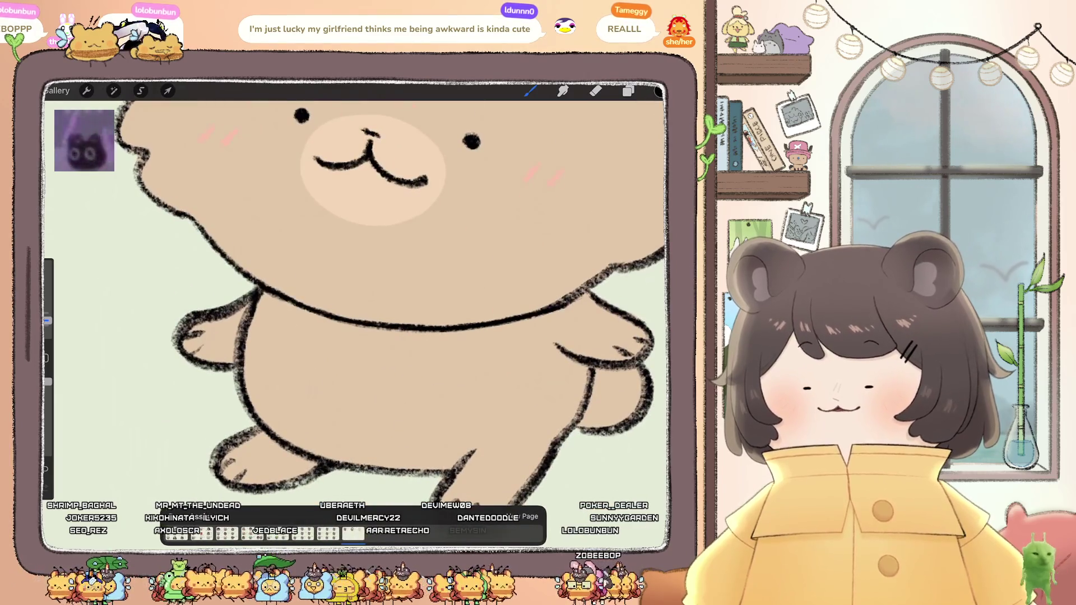
scroll(355, 292, "down", 5)
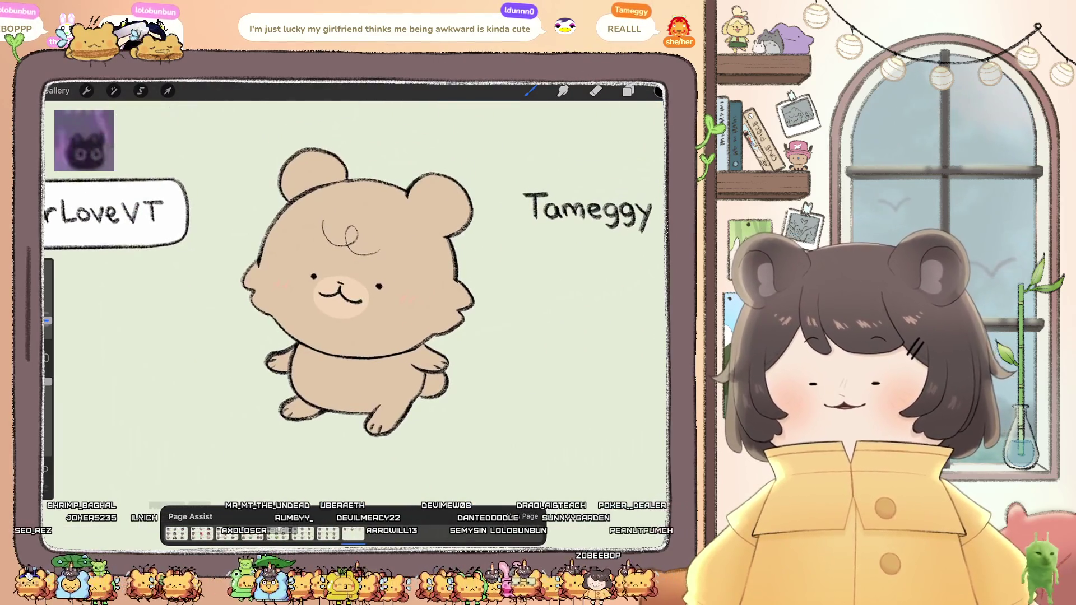
left_click(56, 90)
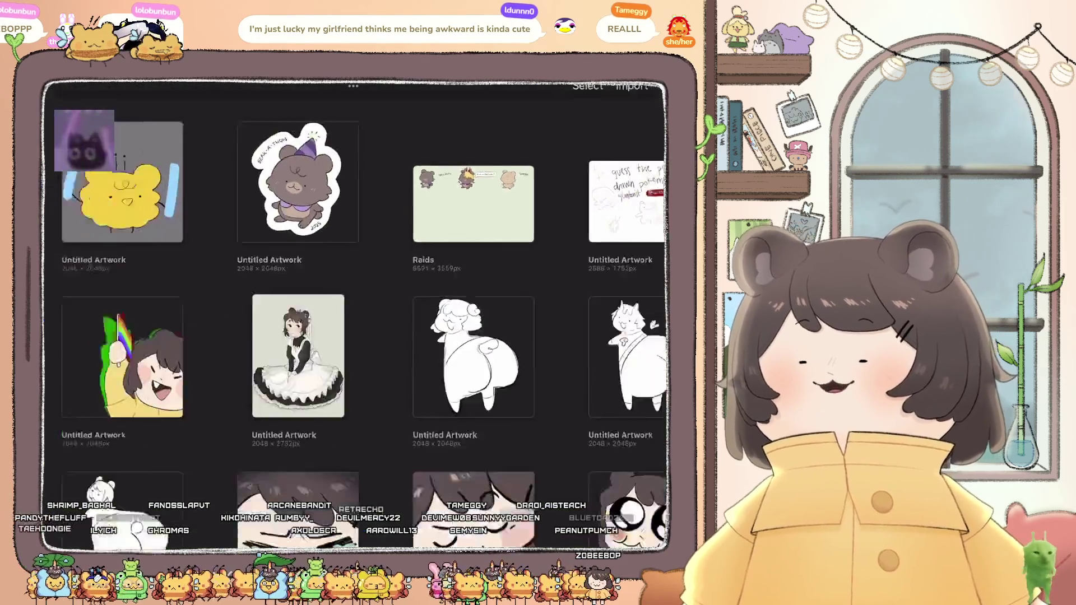
Step: Back out of the Twitch stack and open the top-left Untitled Artwork sketch
left_click(65, 107)
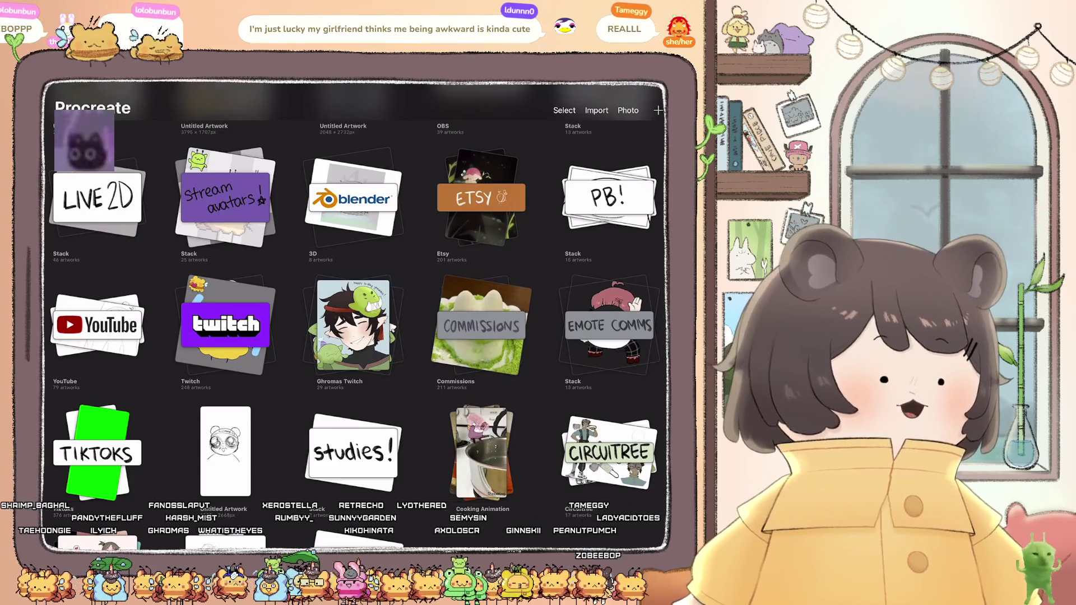
scroll(353, 314, "down", 10)
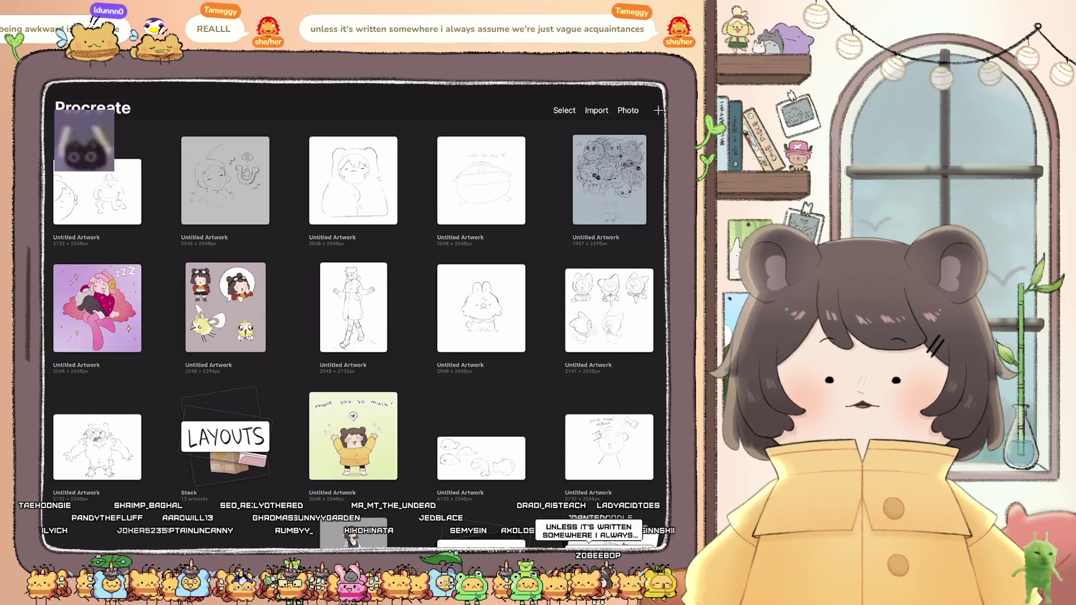
left_click(97, 192)
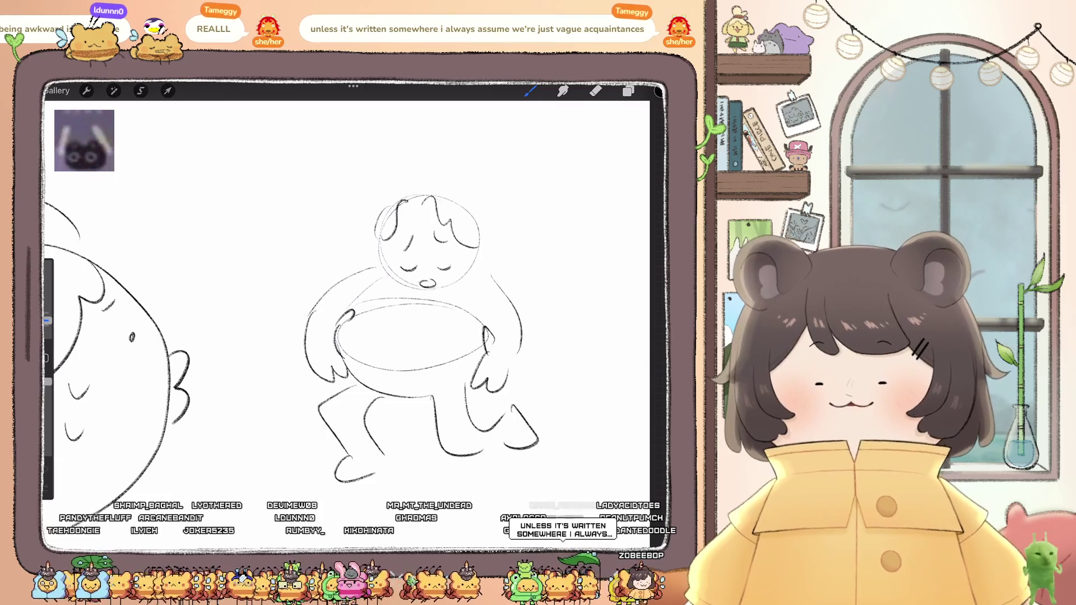
Step: Sketch perspective and background lines beside the figure and scribble noodles in the bowl
left_click_drag(256, 365, 330, 331)
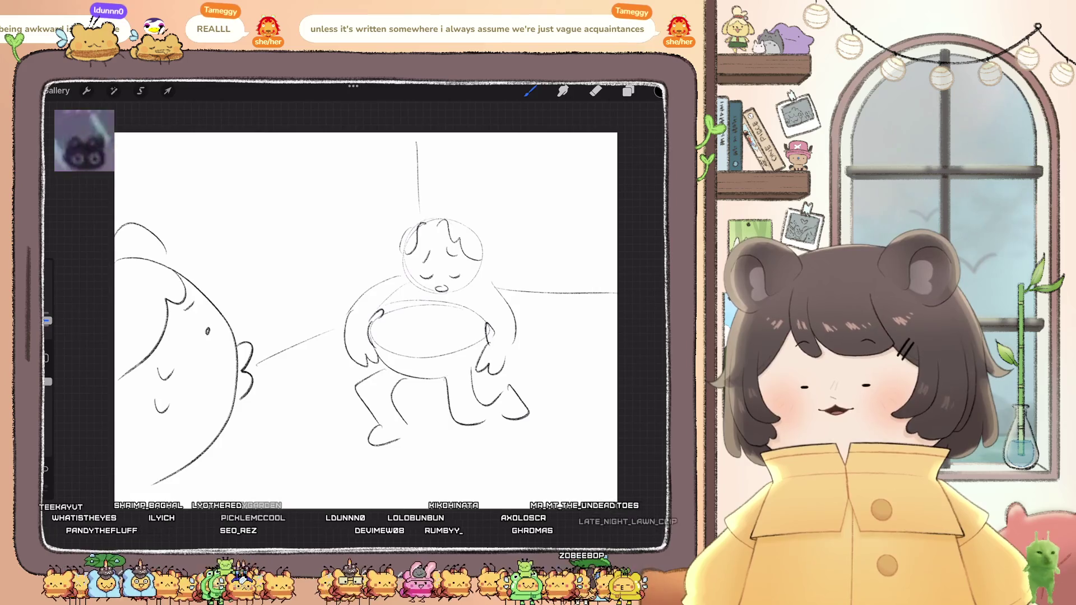
left_click_drag(213, 285, 307, 302)
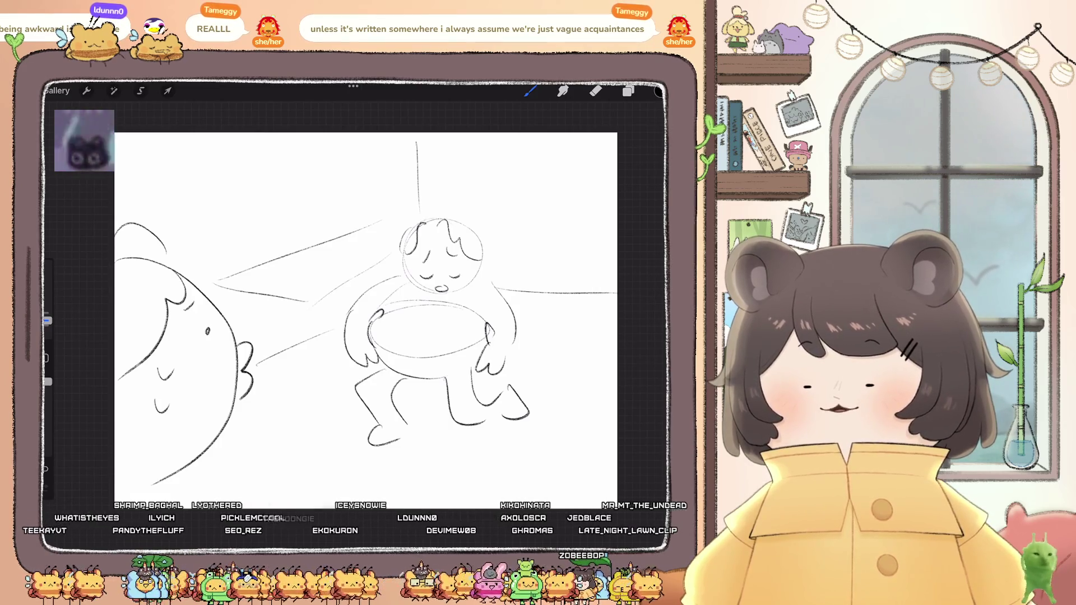
left_click_drag(224, 283, 227, 312)
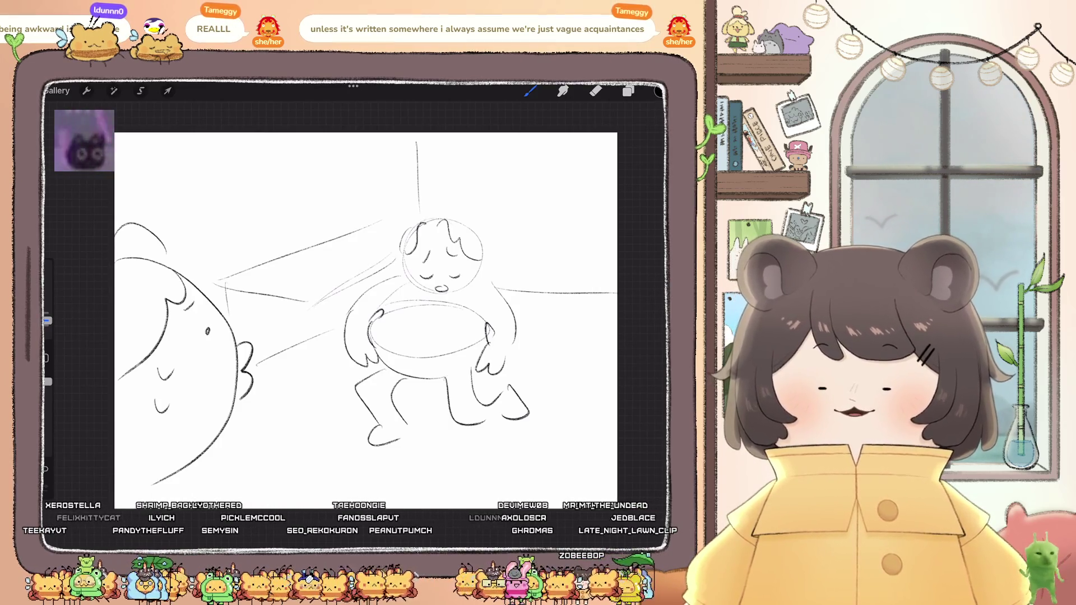
mouse_move(415, 343)
left_mouse_down()
mouse_move(448, 335)
mouse_move(393, 339)
left_mouse_up()
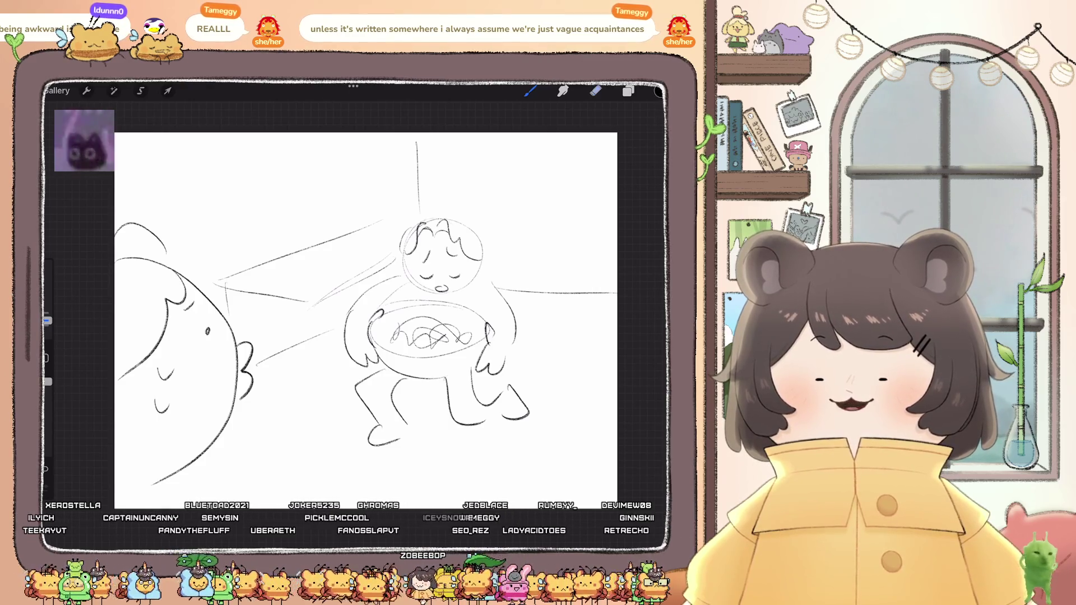
Step: Redraw the curl beside the head and draw a table leg down from the table's corner
key("e")
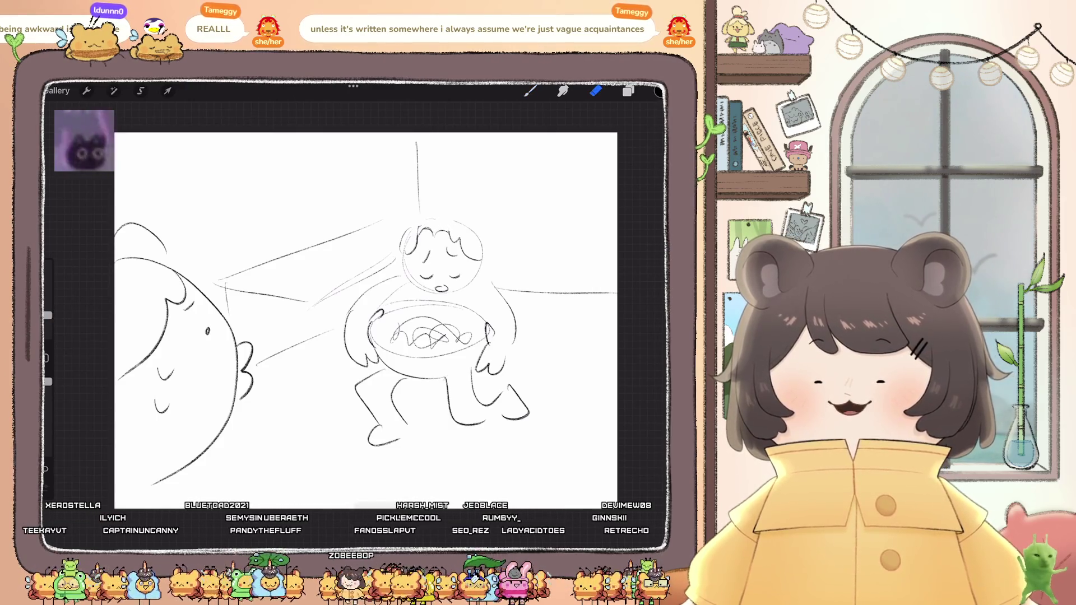
key("b")
left_click_drag(481, 259, 493, 299)
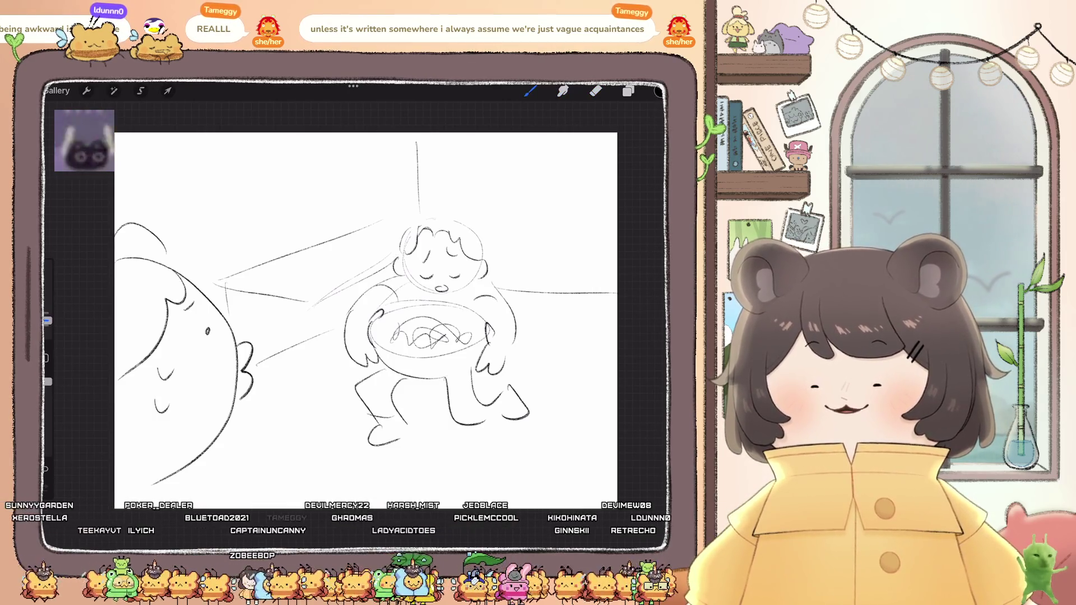
scroll(359, 314, "up", 5)
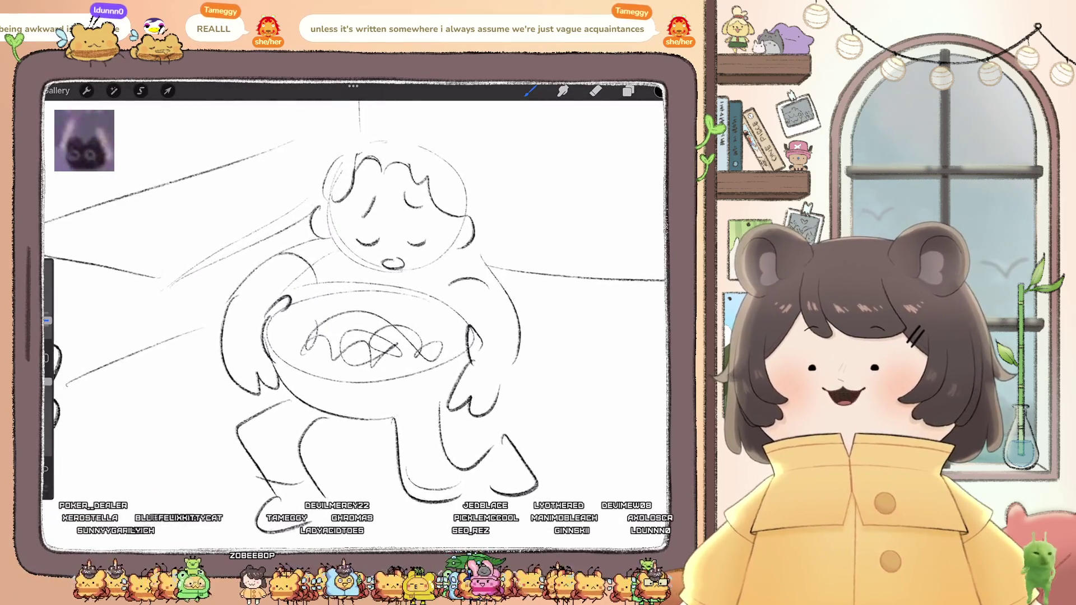
scroll(359, 314, "right", 2)
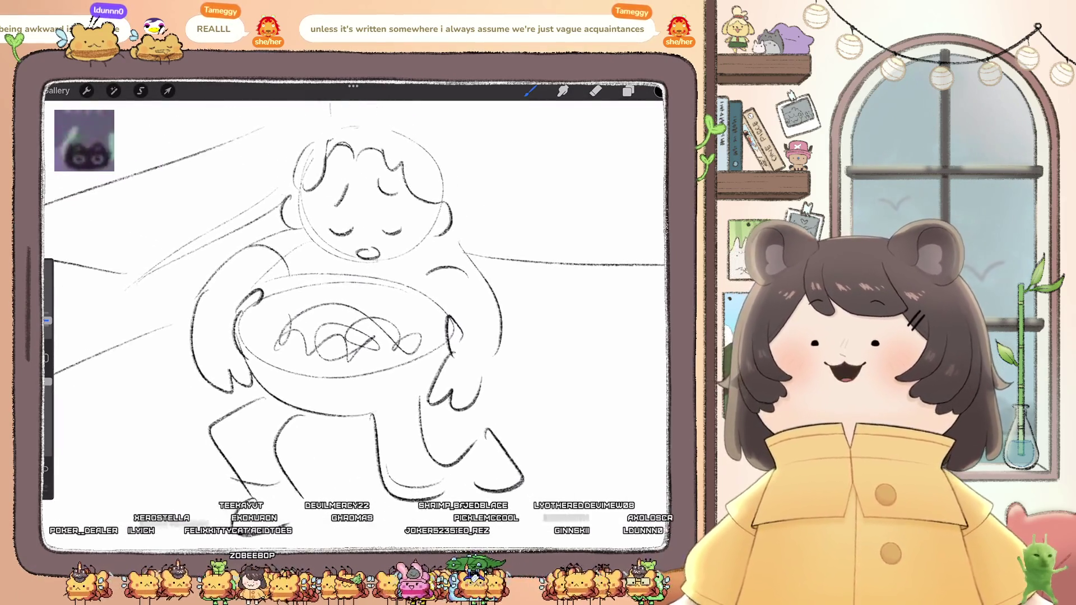
scroll(358, 314, "down", 5)
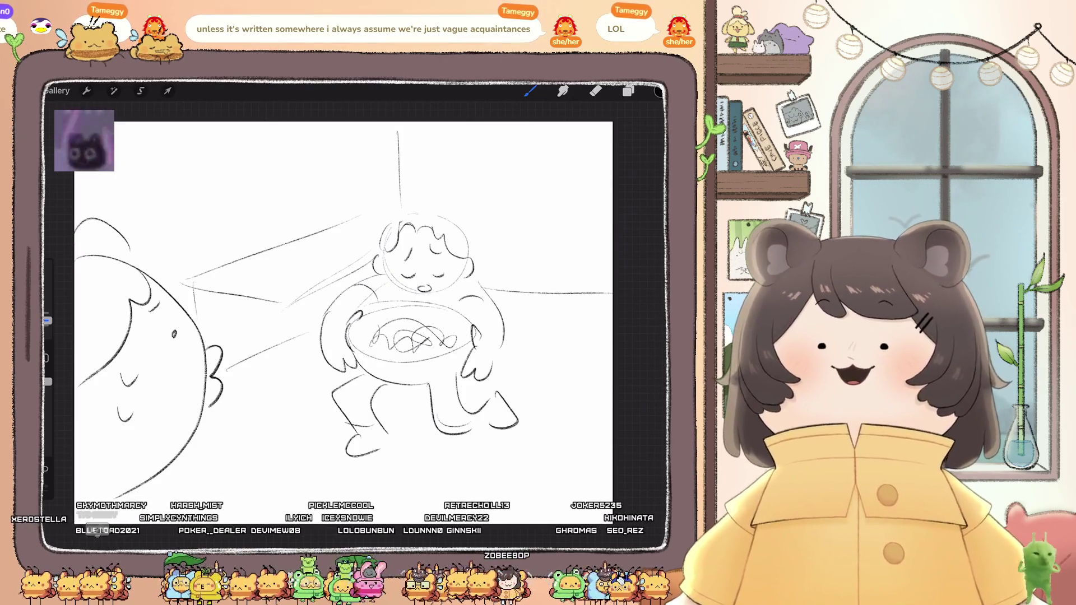
left_click_drag(277, 302, 284, 398)
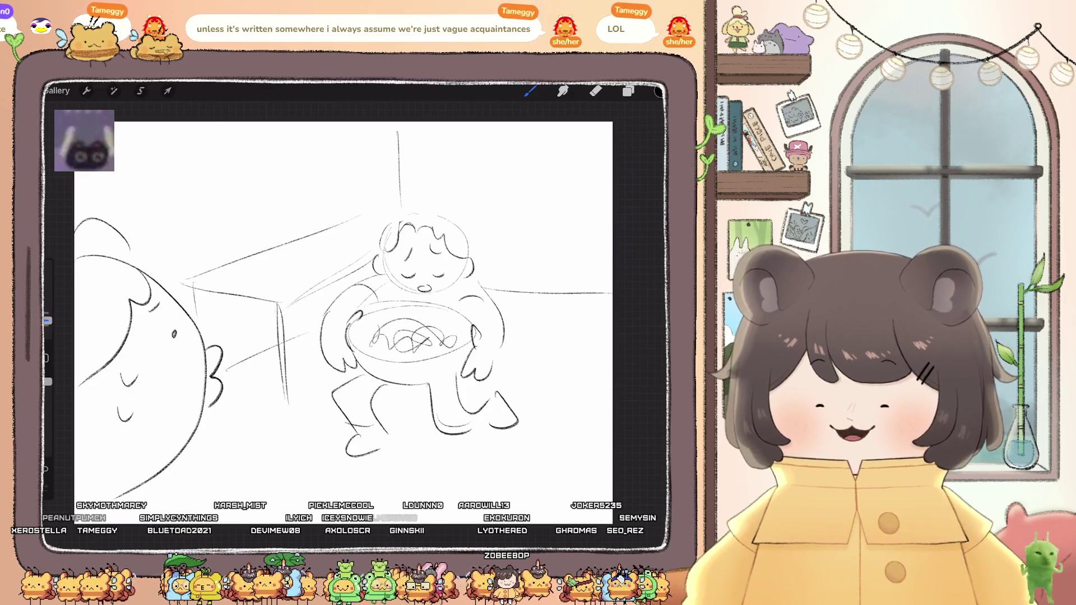
left_click_drag(280, 306, 283, 368)
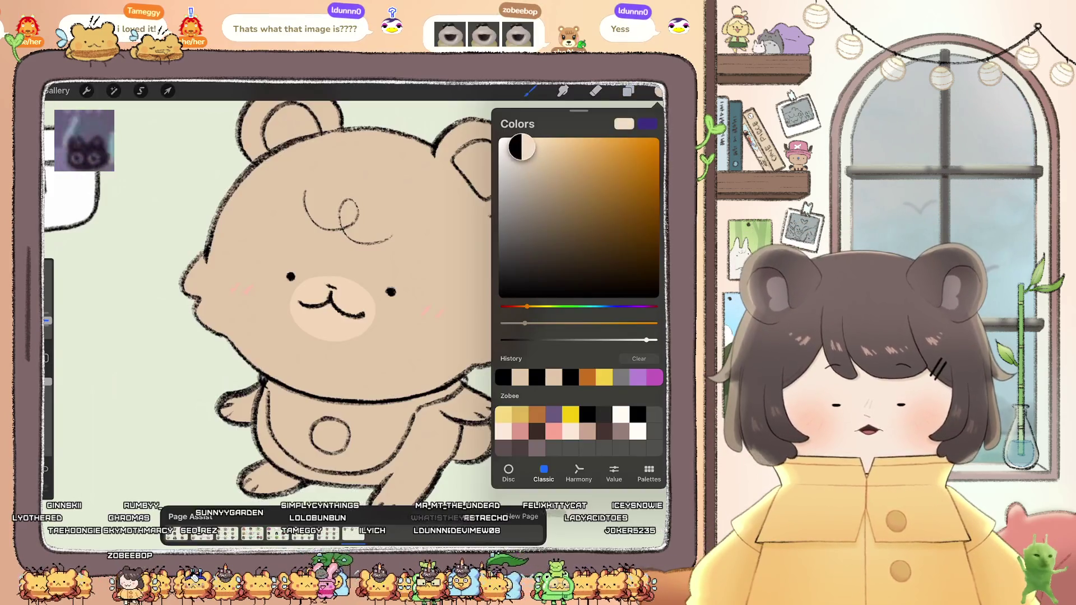
Step: Set up a smaller Monoline brush and zoom in on the bear's belly
left_click_drag(527, 307, 541, 306)
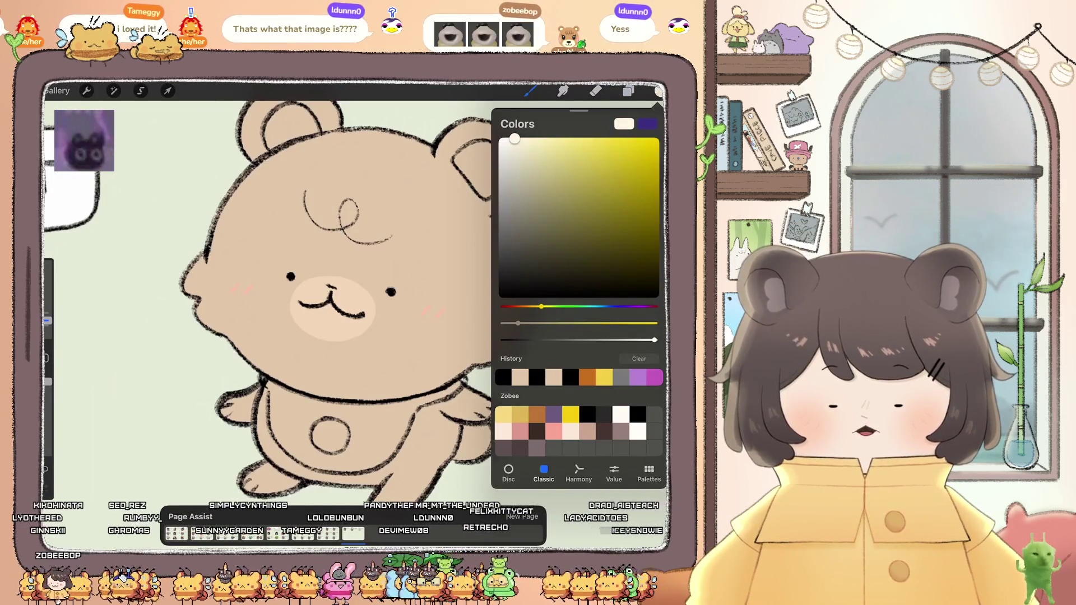
left_click(529, 91)
left_click(569, 279)
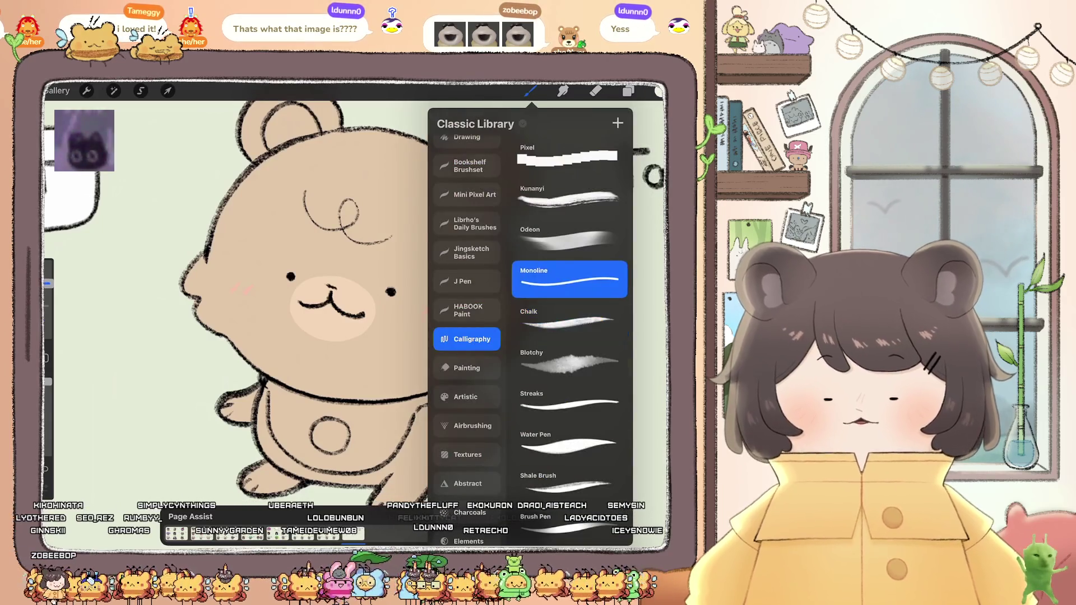
left_click(252, 336)
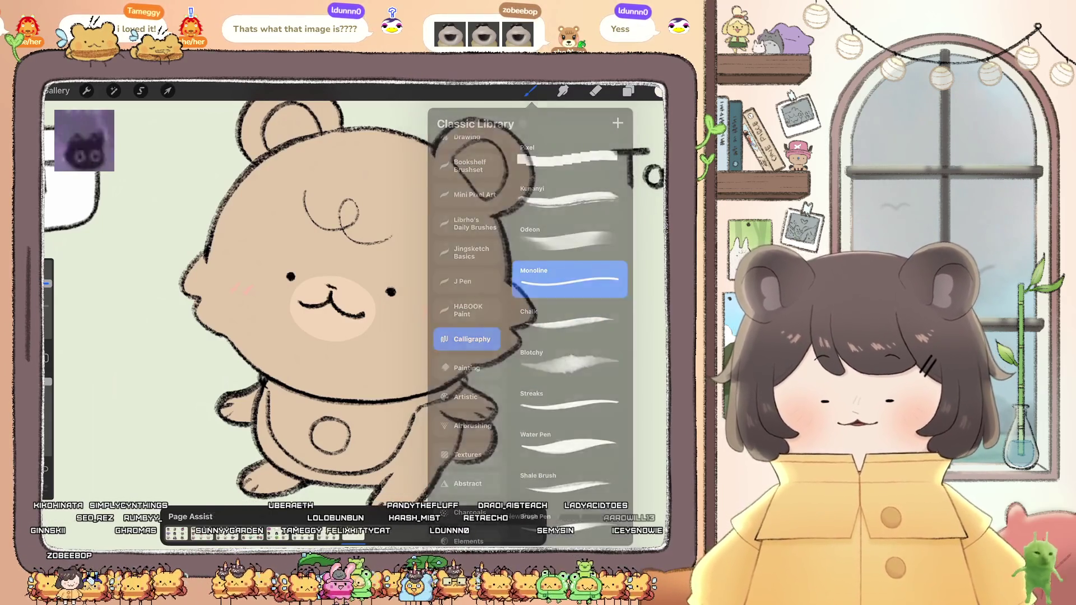
left_click_drag(330, 336, 308, 235)
left_click_drag(47, 283, 47, 306)
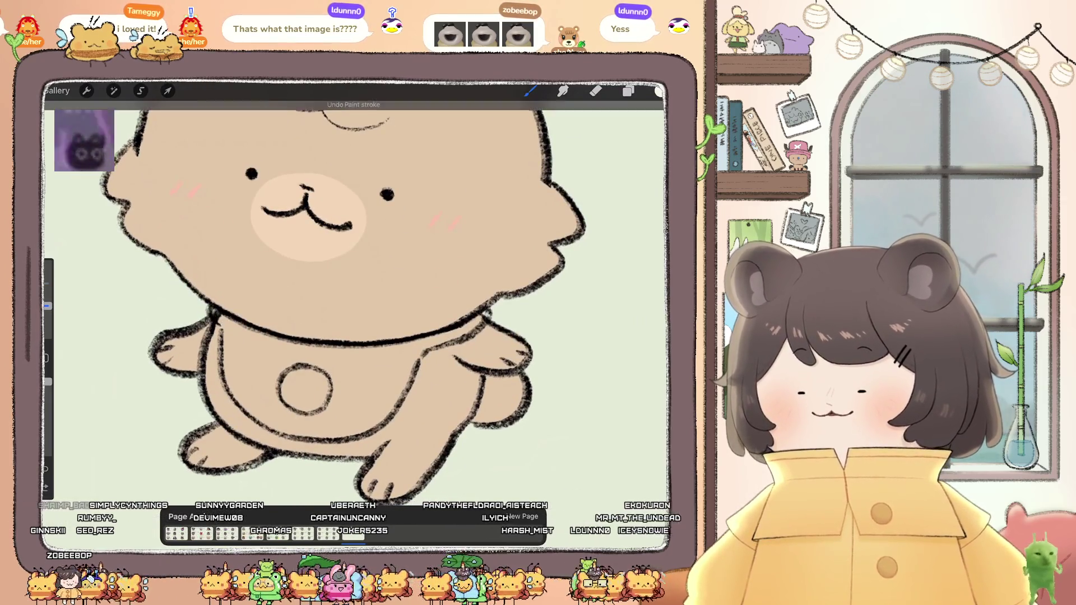
mouse_move(309, 219)
left_mouse_down()
mouse_move(288, 211)
mouse_move(179, 228)
mouse_move(240, 396)
mouse_move(258, 415)
left_mouse_up()
mouse_move(343, 297)
left_mouse_down()
mouse_move(320, 269)
mouse_move(329, 325)
left_mouse_up()
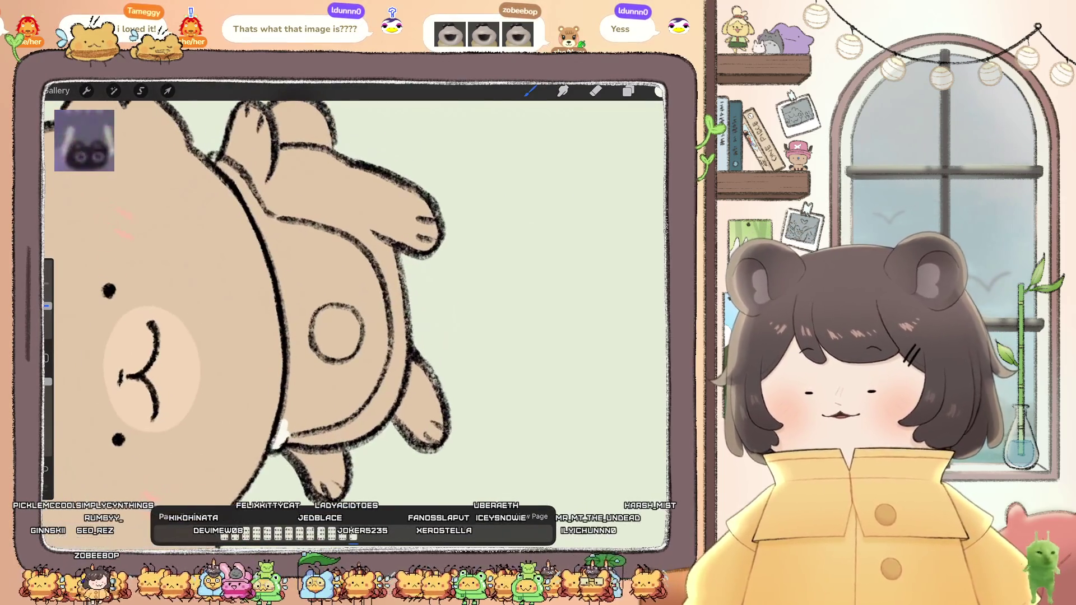
Step: Outline the bib in white down the belly and ColorDrop-fill it white
mouse_move(238, 180)
left_mouse_down()
mouse_move(286, 292)
mouse_move(283, 414)
mouse_move(330, 421)
left_mouse_up()
mouse_move(372, 384)
left_mouse_down()
mouse_move(387, 314)
mouse_move(362, 252)
mouse_move(300, 227)
left_mouse_up()
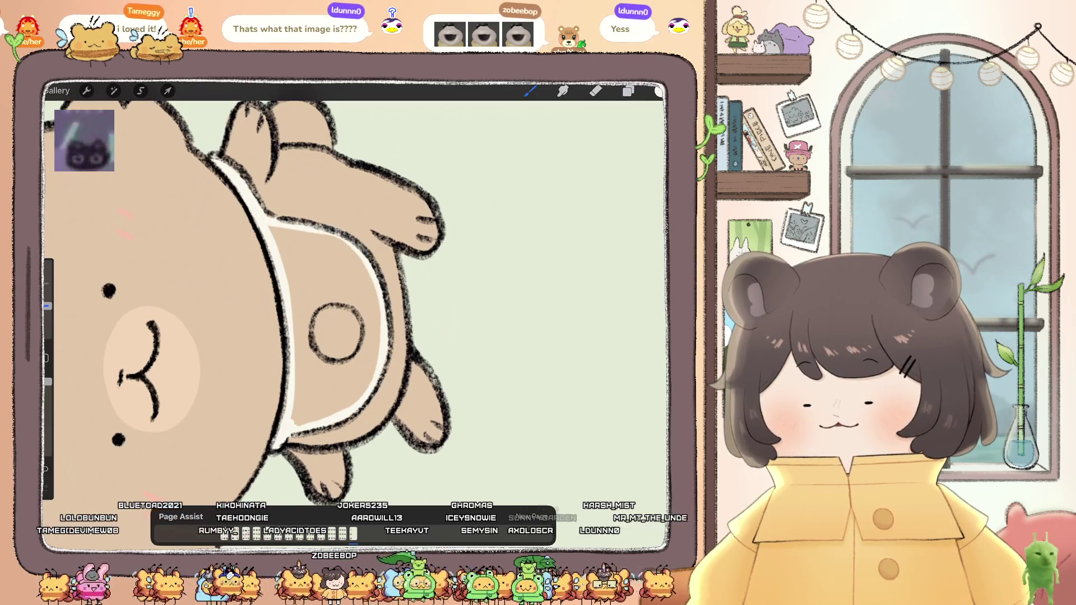
left_click_drag(659, 91, 337, 314)
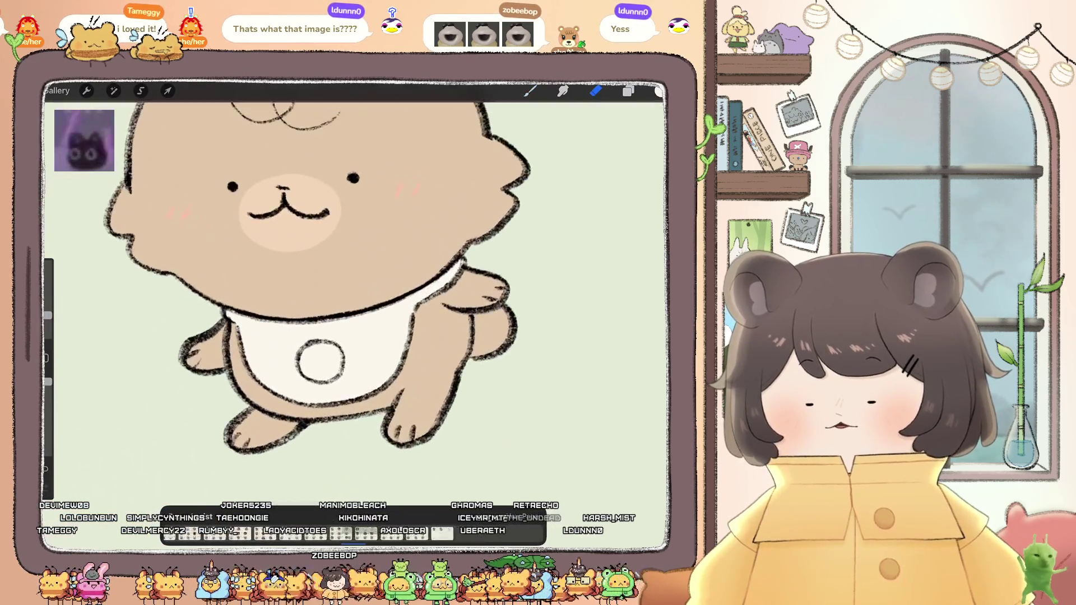
Step: Fill the bib's round button solid golden yellow
left_click(659, 90)
left_click(580, 150)
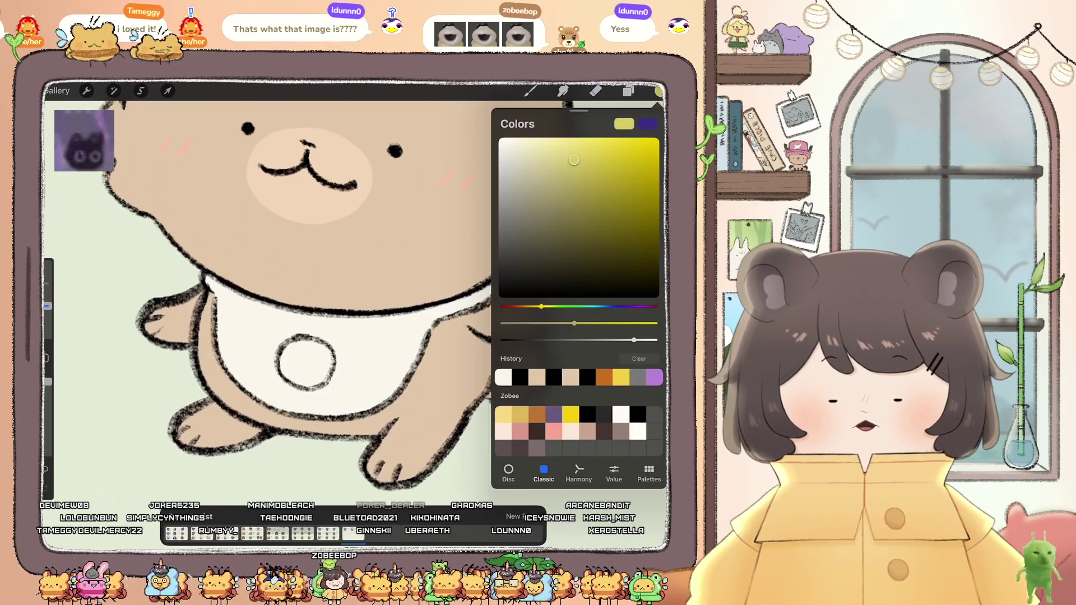
left_click(628, 91)
left_click(529, 91)
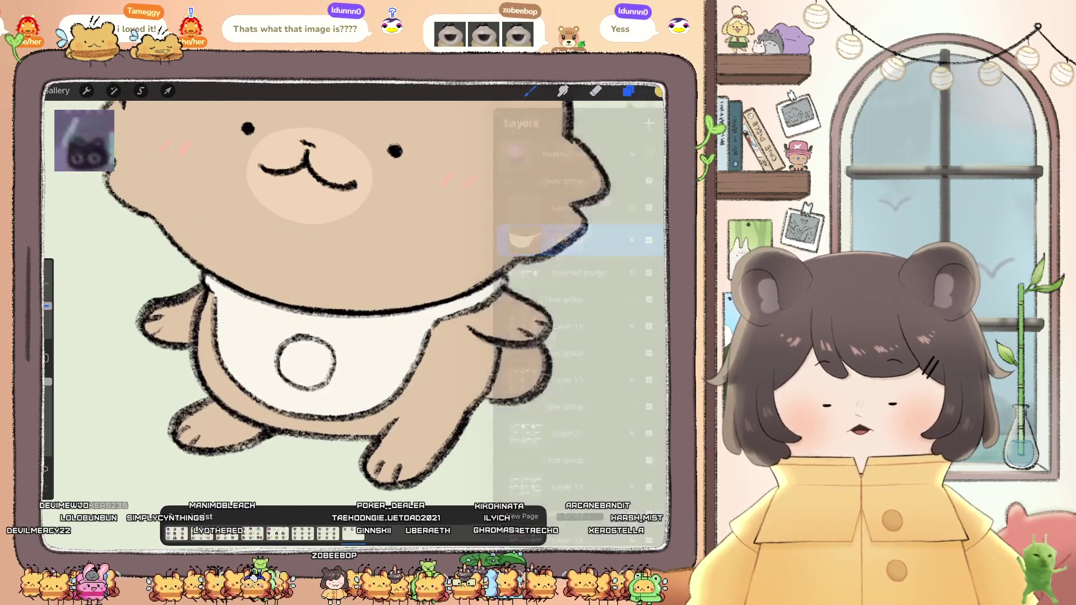
left_click_drag(301, 342, 314, 342)
mouse_move(291, 386)
left_mouse_down()
mouse_move(319, 373)
mouse_move(308, 347)
mouse_move(306, 373)
left_mouse_up()
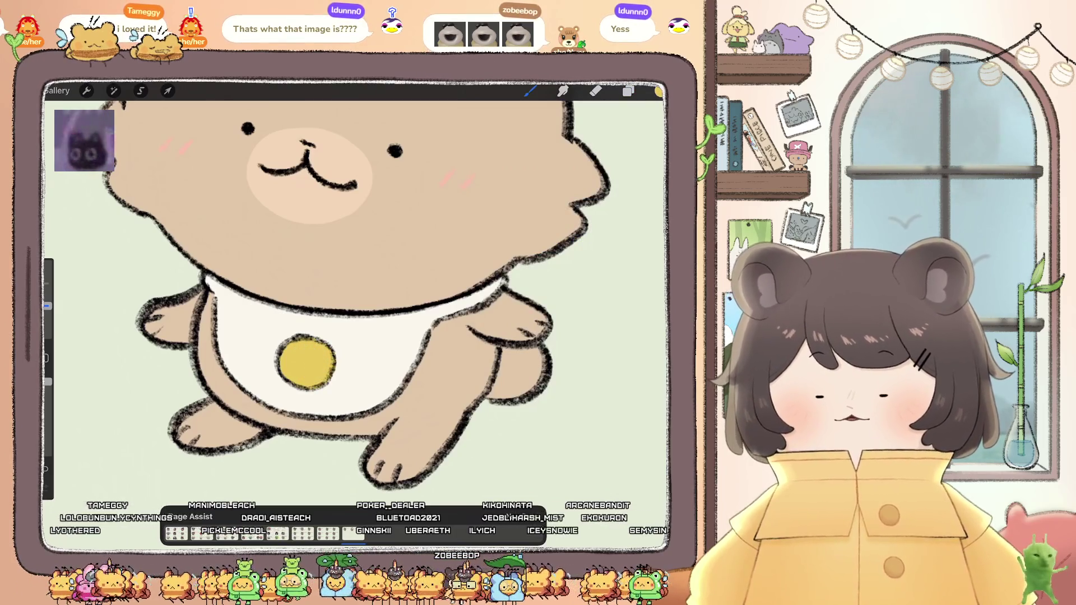
left_click(658, 91)
left_click(658, 91)
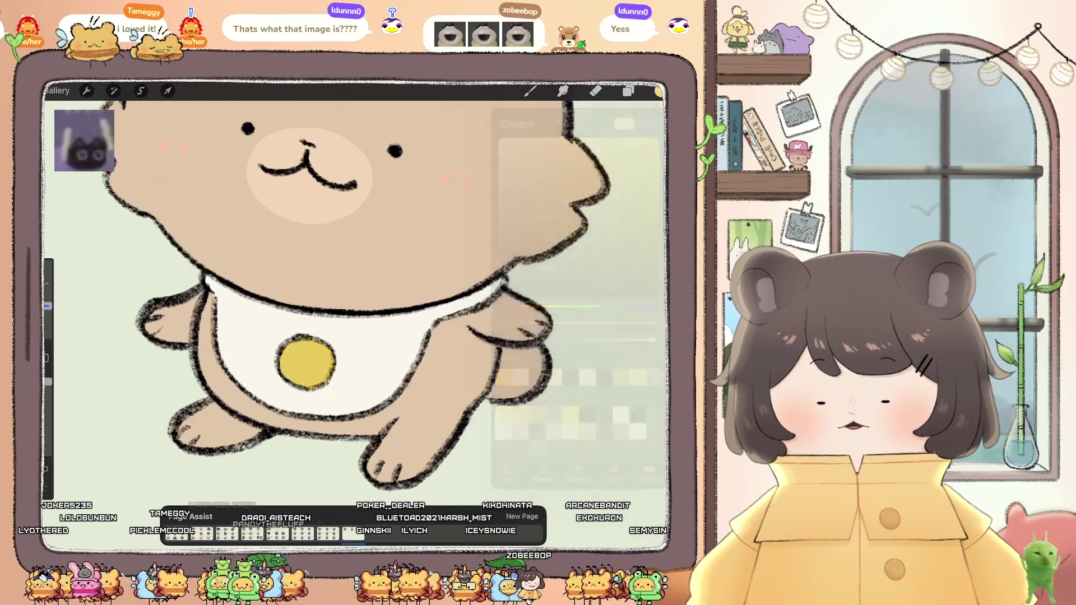
scroll(353, 291, "down", 5)
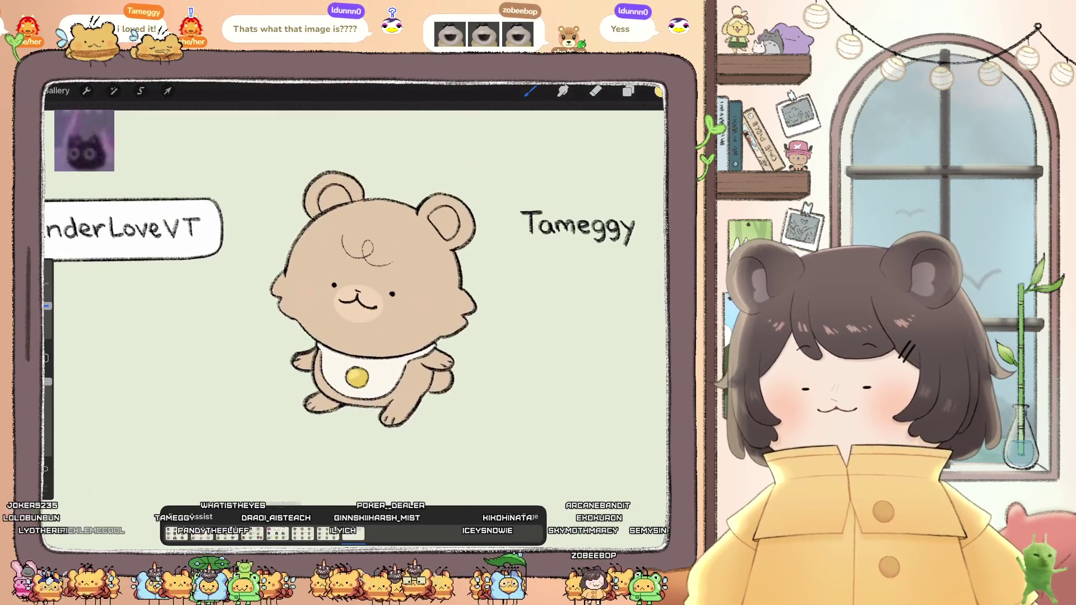
scroll(330, 308, "up", 5)
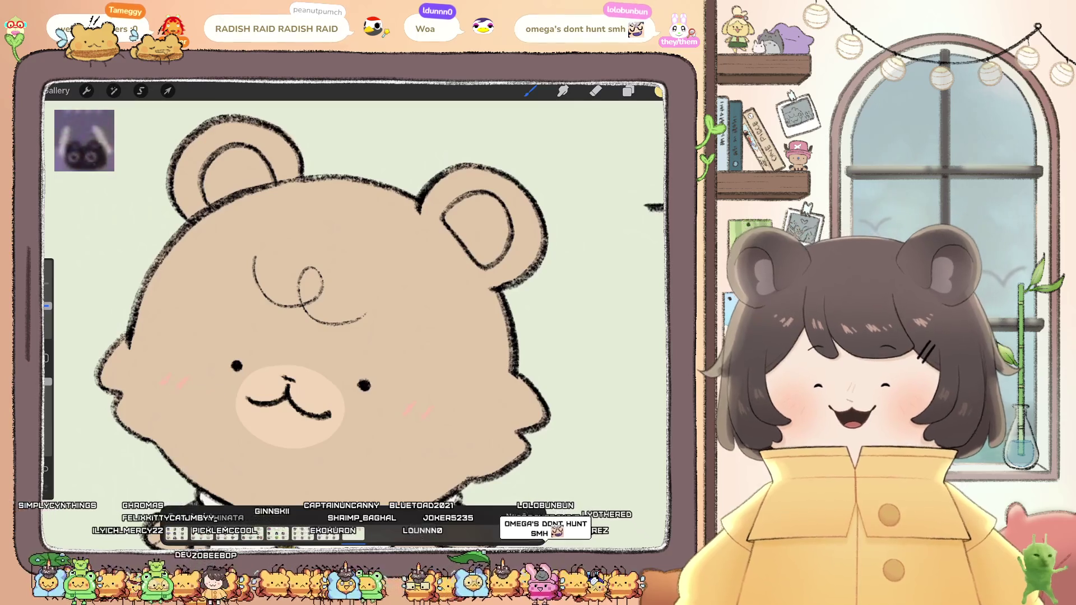
scroll(353, 313, "down", 5)
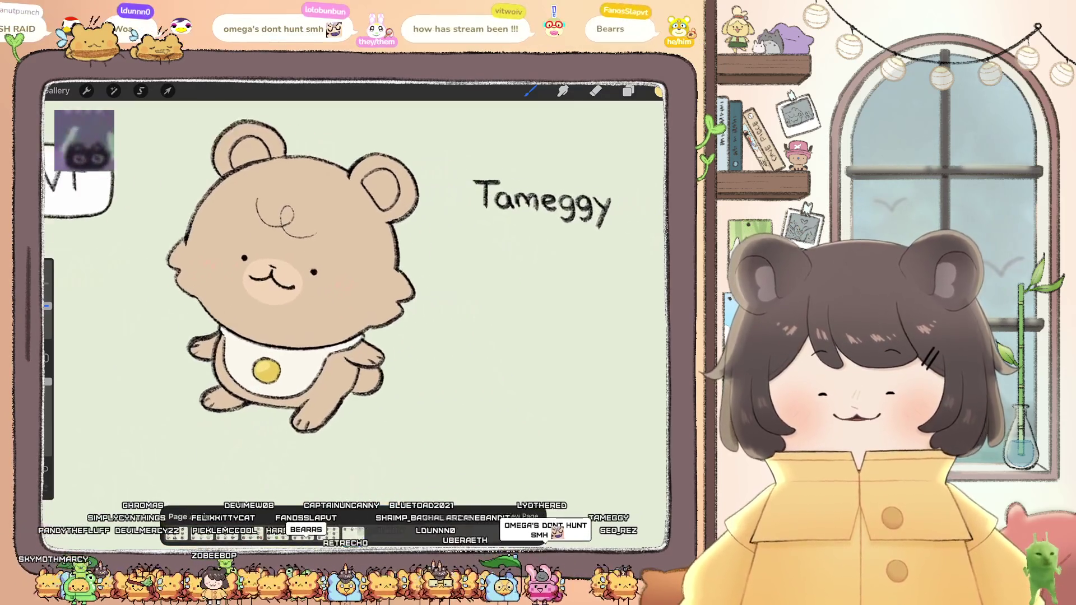
scroll(281, 288, "up", 2)
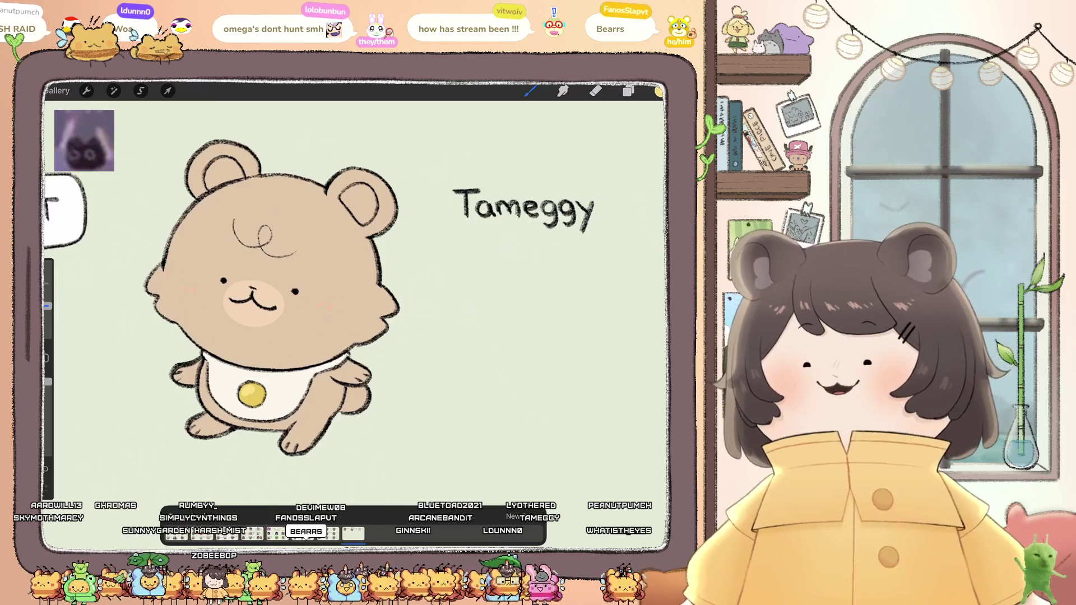
scroll(314, 314, "down", 5)
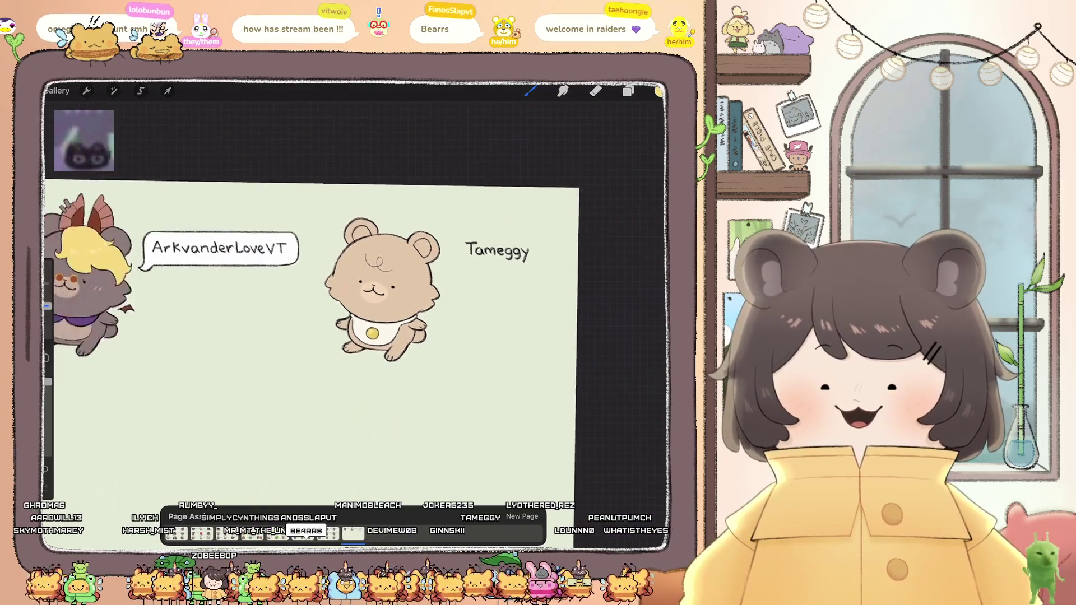
scroll(314, 336, "down", 5)
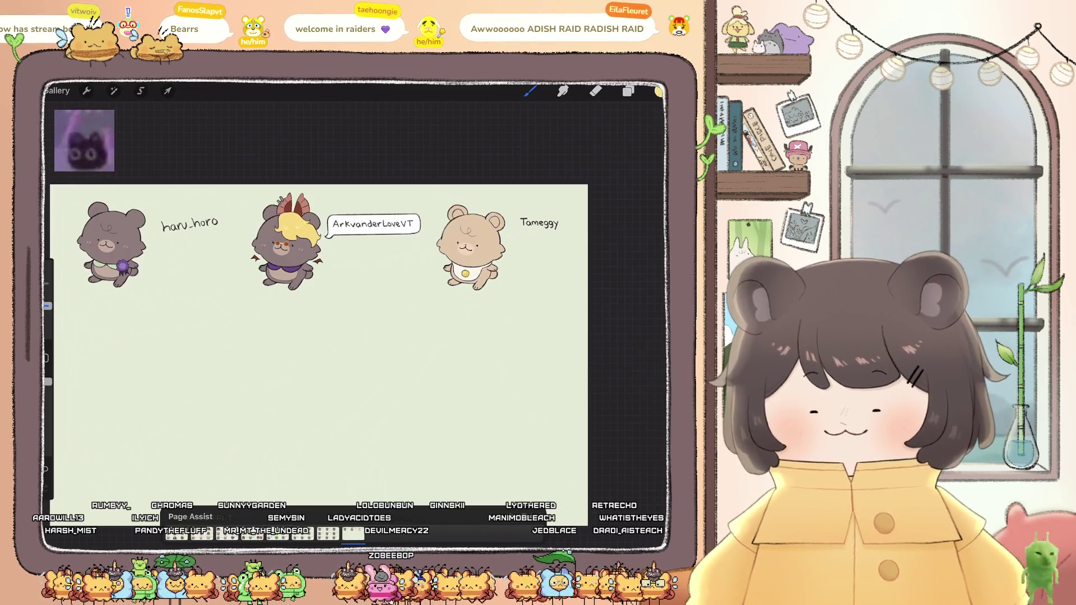
Step: Go to the daikonologist bear's page via Page Assist and show the Layers panel
left_click(368, 534)
left_click(353, 533)
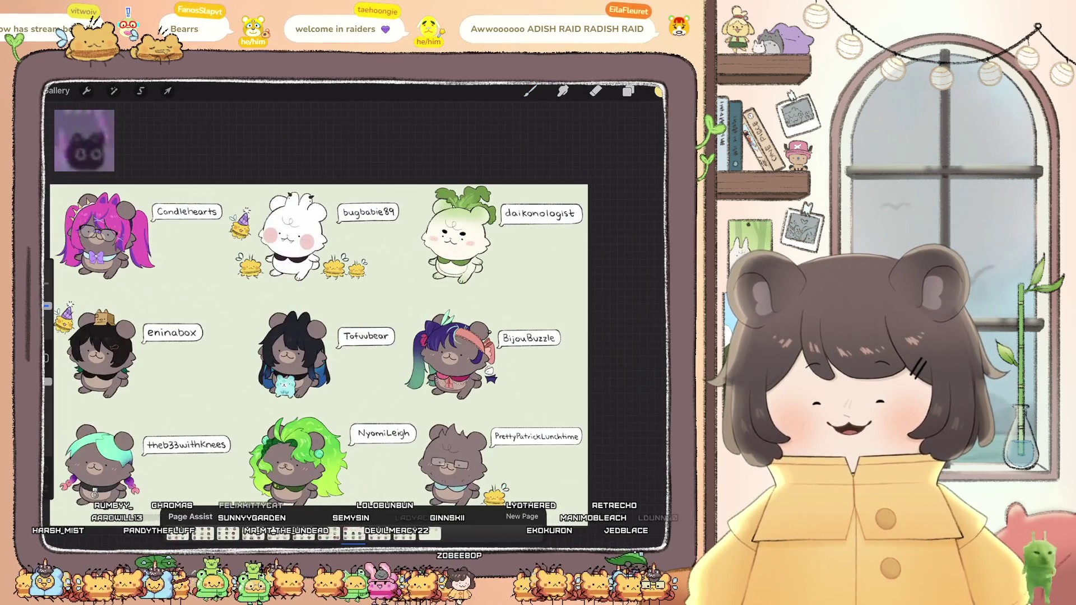
key("b")
scroll(456, 235, "up", 5)
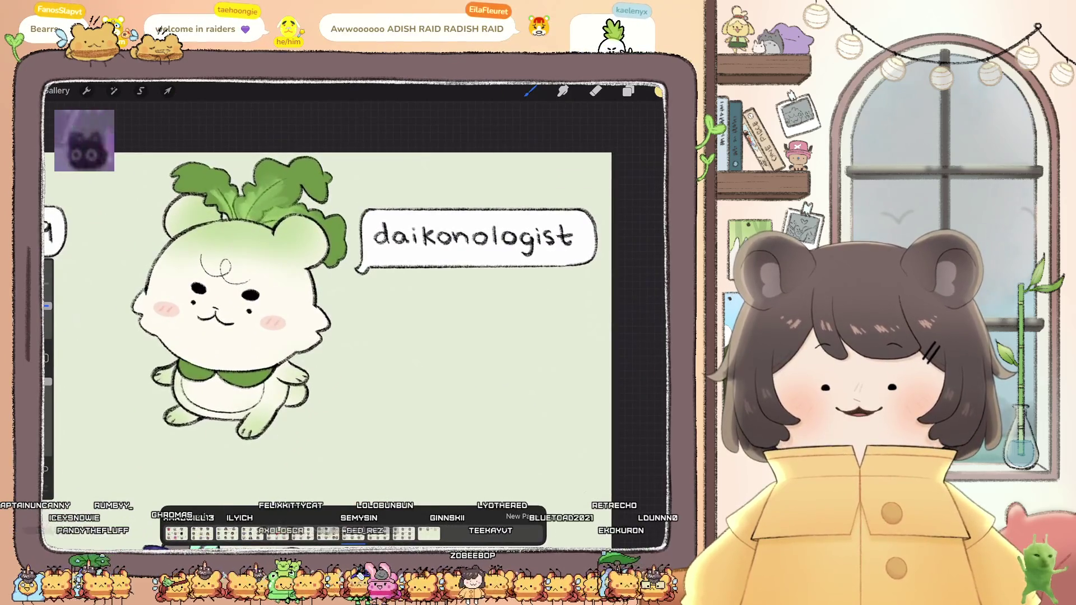
left_click(628, 90)
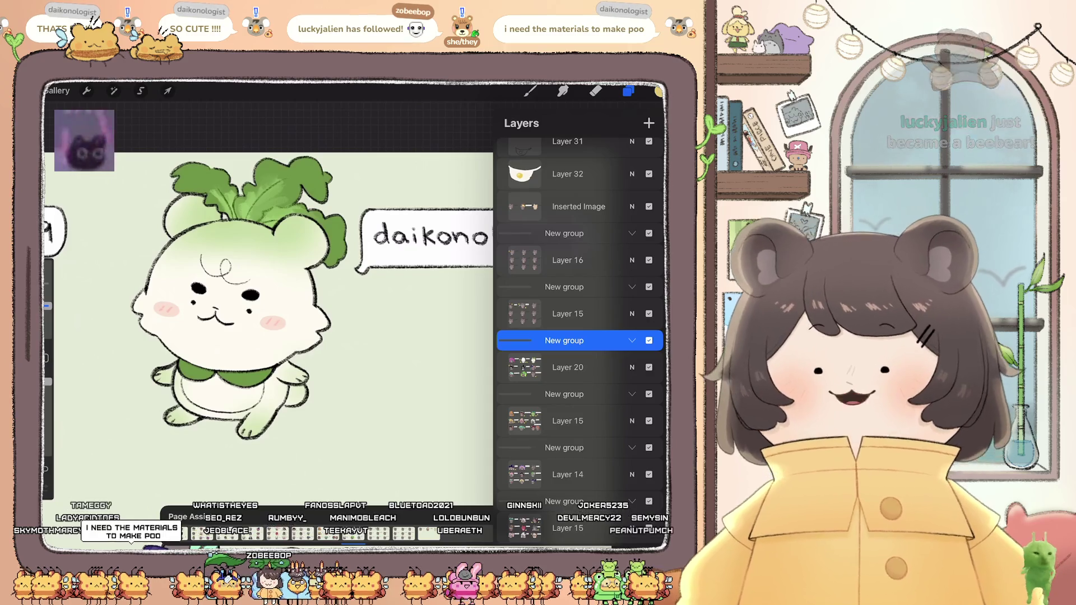
Step: Copy the bee sticker's Inserted Image layer
scroll(580, 336, "down", 5)
scroll(580, 336, "down", 10)
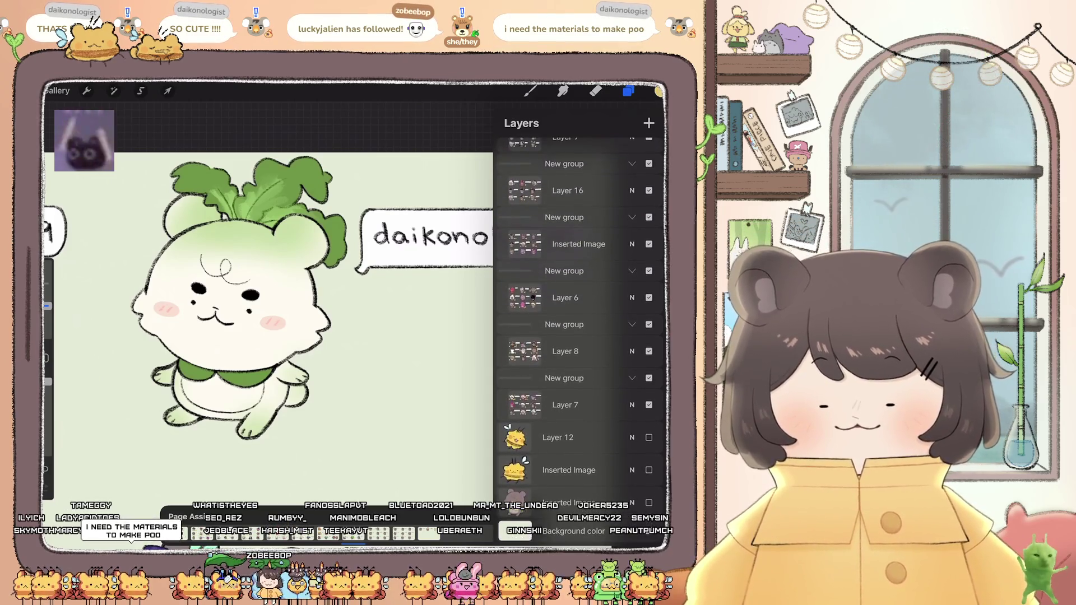
left_click(568, 471)
left_click(568, 471)
left_click(457, 380)
Step: Paste the bee onto the daikonologist page (Layer 20) and drag it beside the bear
scroll(579, 336, "up", 10)
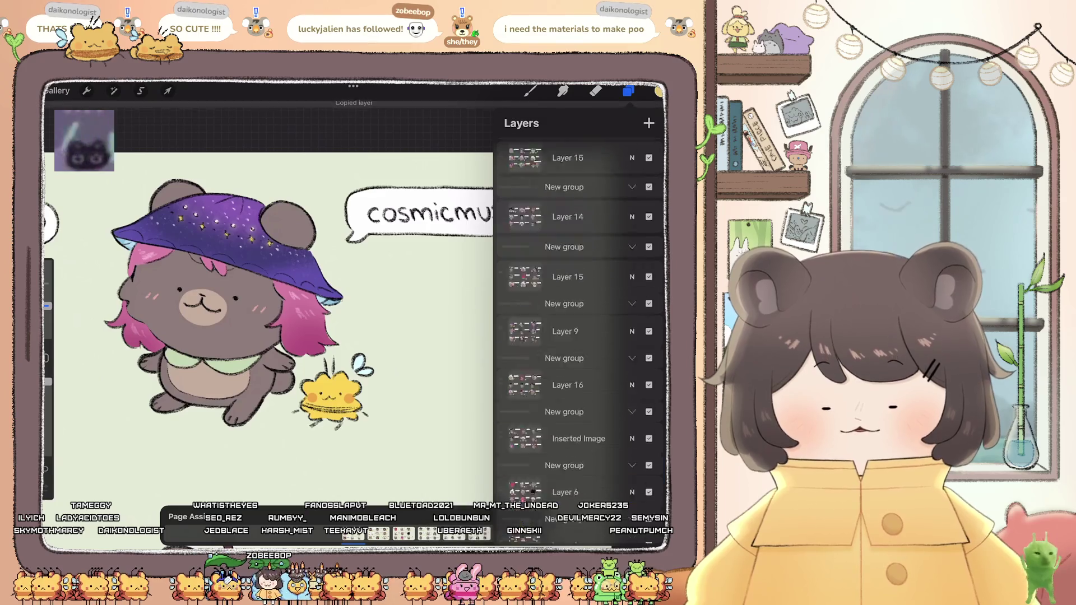
scroll(580, 336, "down", 5)
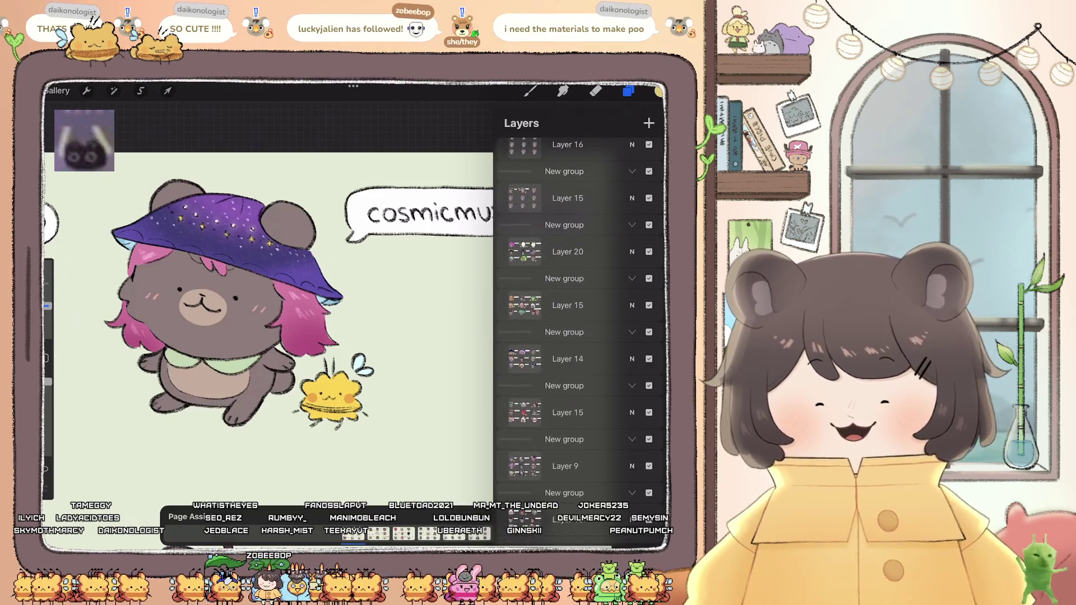
left_click(568, 306)
left_click(567, 252)
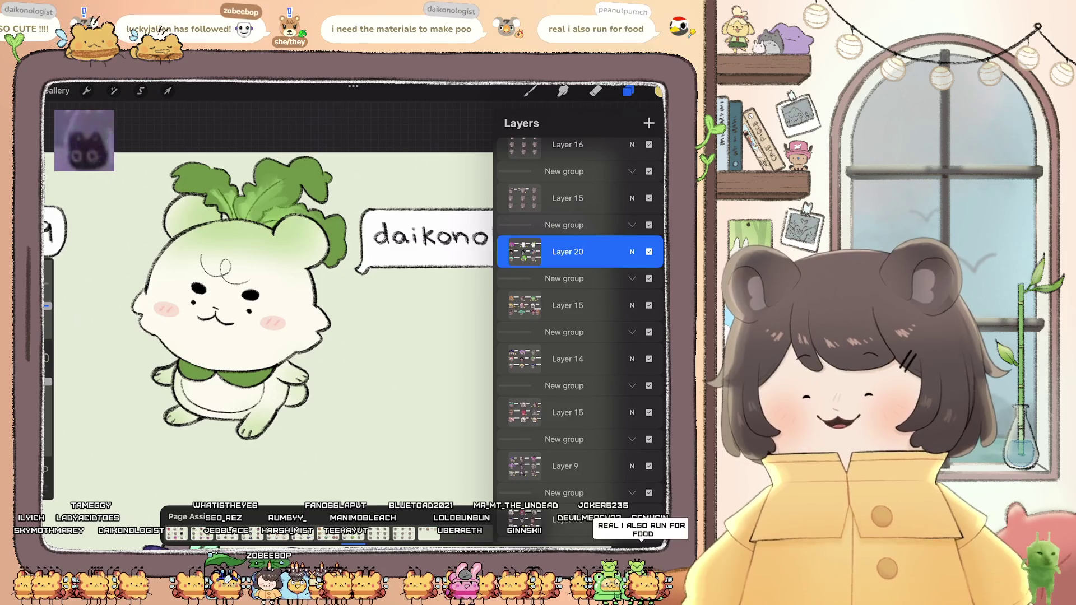
left_click(87, 90)
left_click(81, 326)
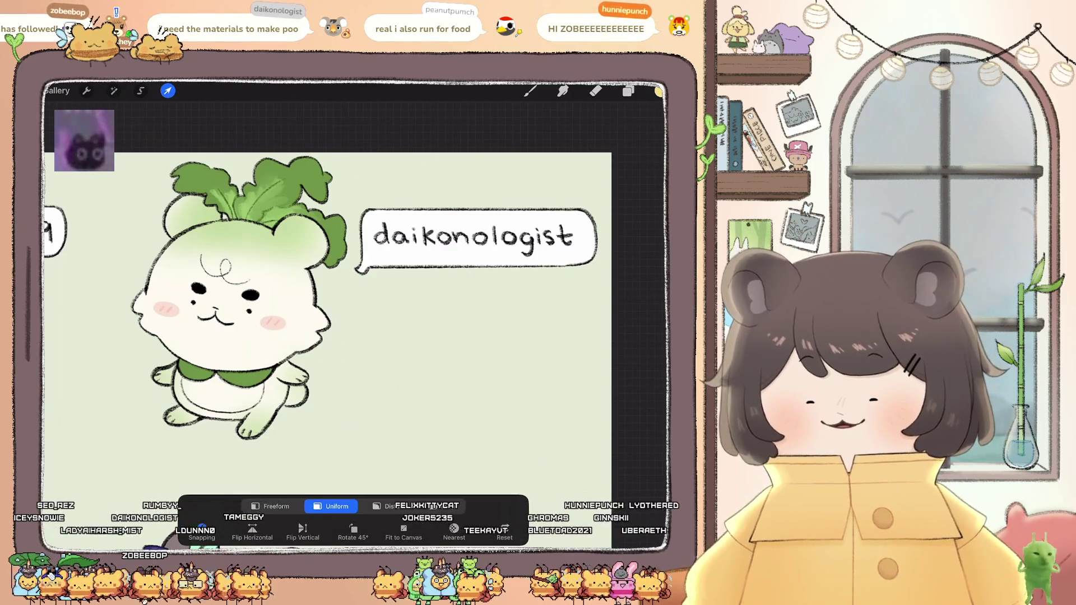
mouse_move(271, 364)
left_mouse_down()
mouse_move(421, 372)
mouse_move(415, 379)
mouse_move(423, 356)
left_mouse_up()
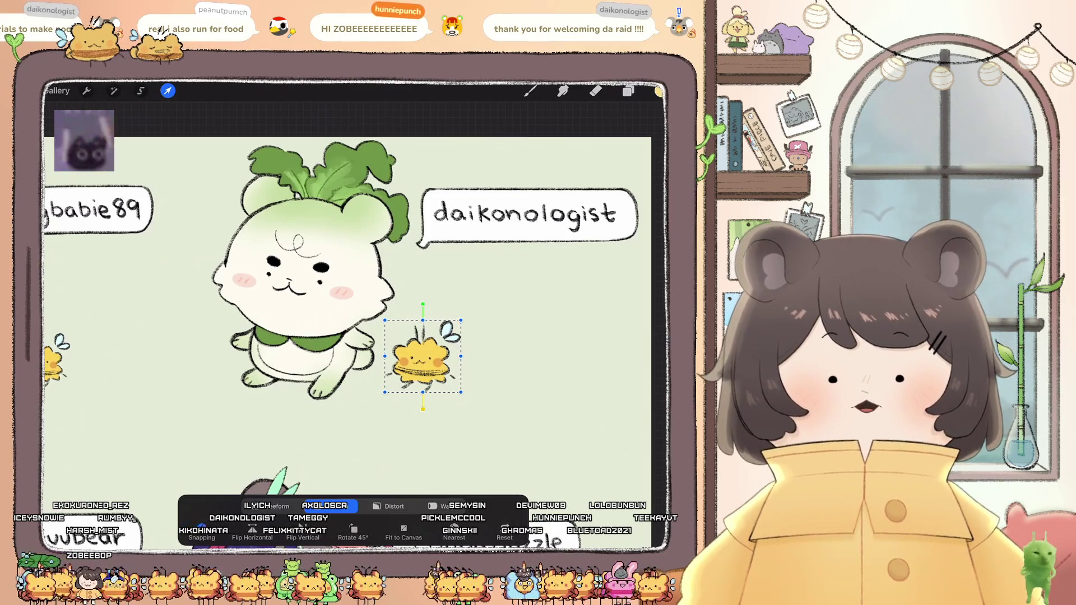
left_click(628, 90)
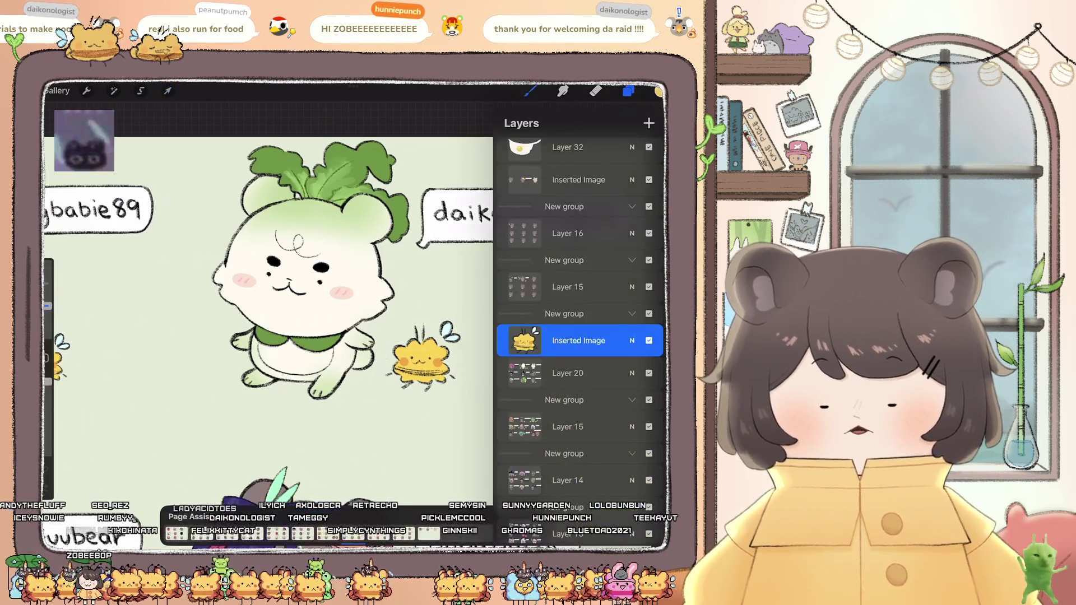
left_click_drag(568, 372, 568, 340)
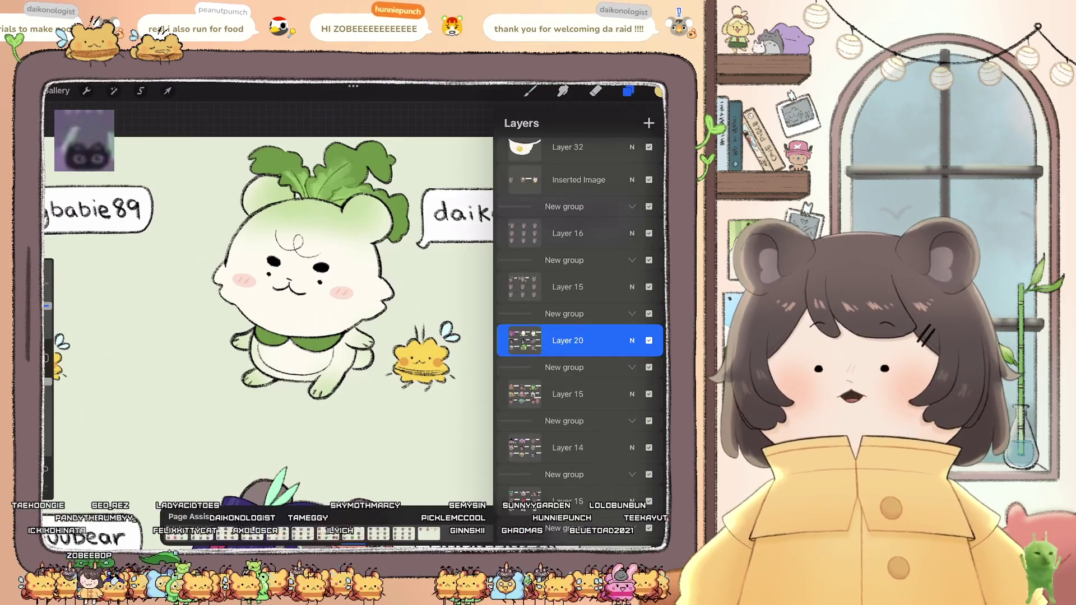
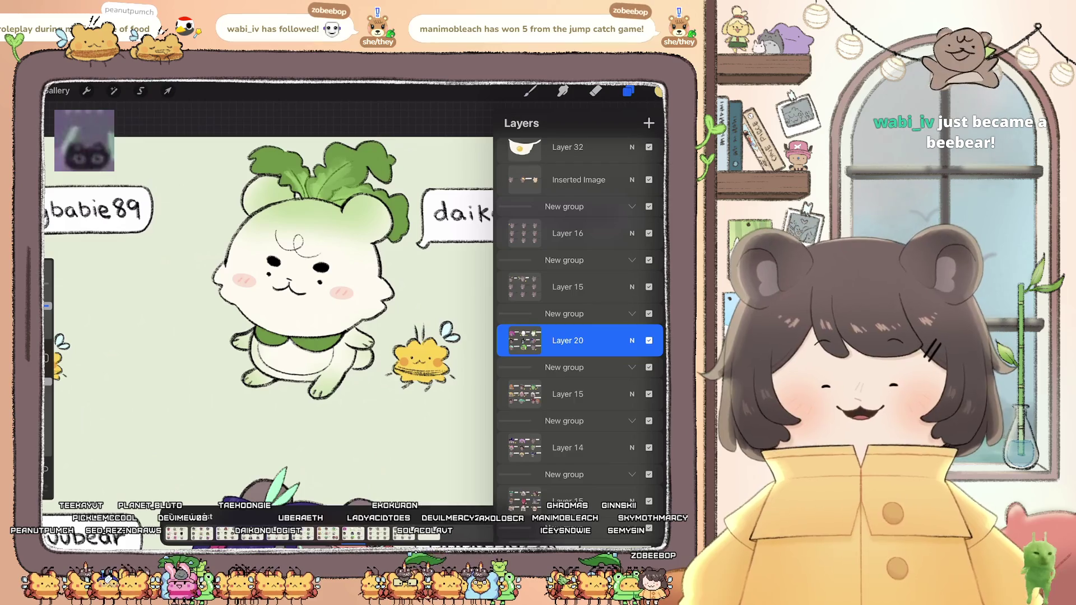
Step: Shift the canvas to reveal the daikonologist bear and close the layer list
left_click_drag(336, 280, 252, 291)
left_click(628, 90)
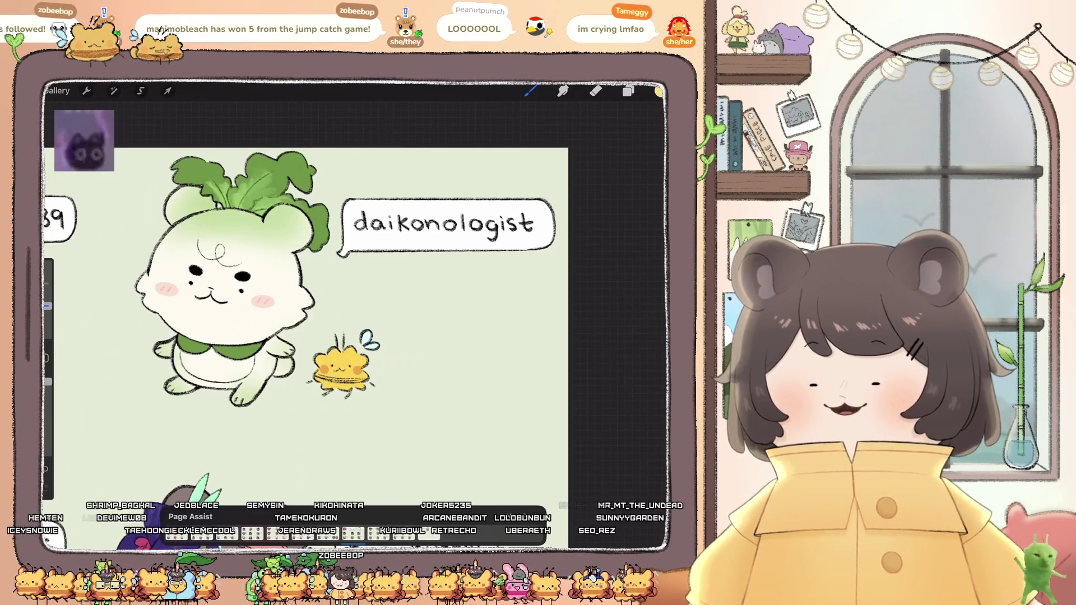
Step: Exit the Raids canvas back to the Twitch stack in the gallery
left_click(56, 90)
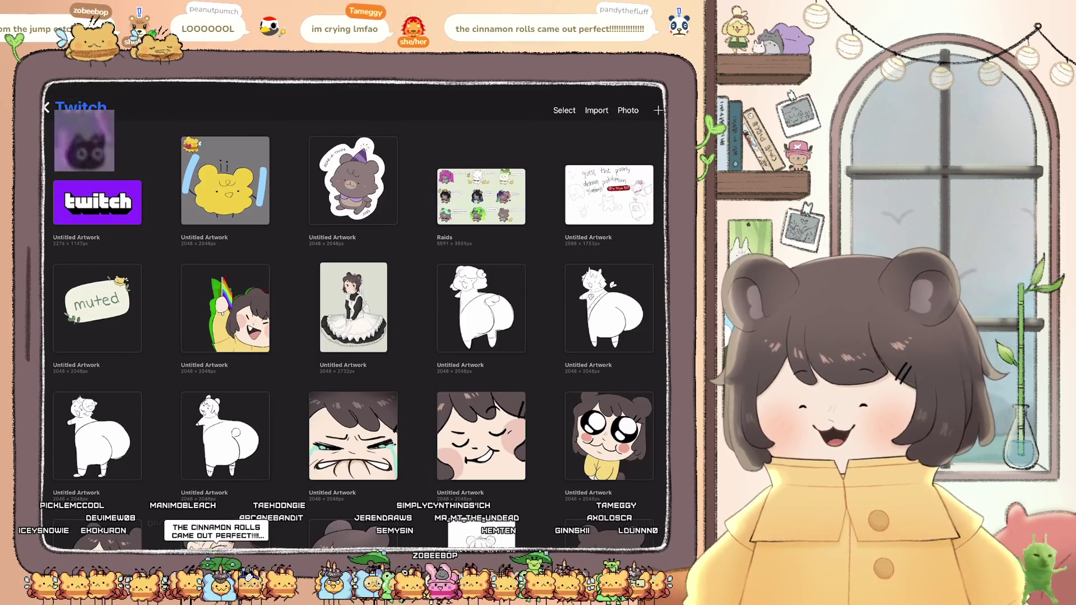
Step: Go back to the main gallery and open the bear-eared monster sketch
left_click(46, 107)
scroll(353, 314, "down", 5)
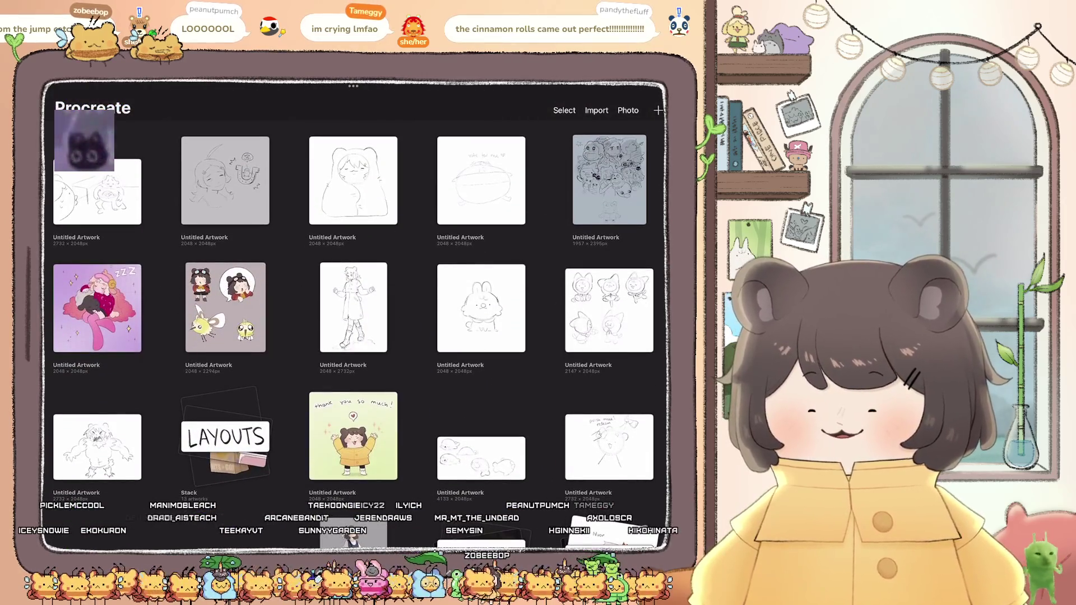
scroll(353, 314, "down", 4)
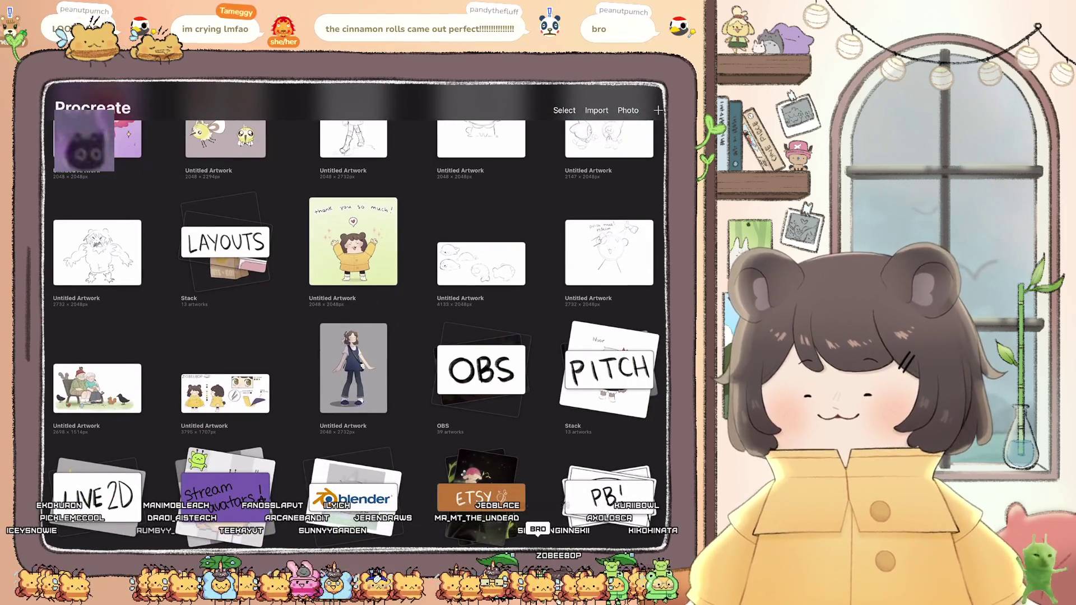
left_click(97, 262)
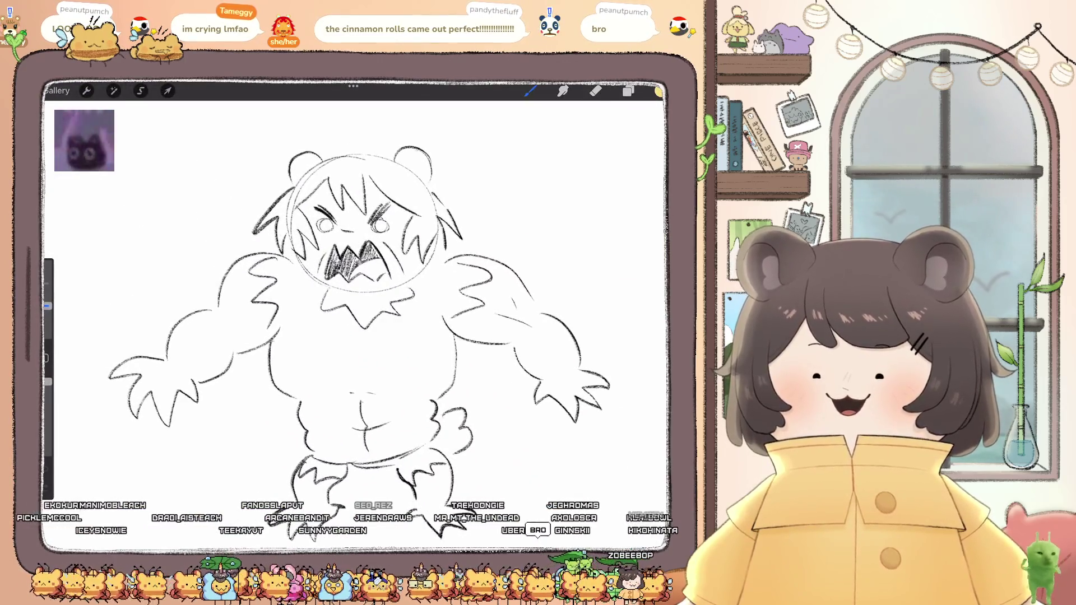
Step: Nudge the monster sketch into view, then close it back to the gallery
left_click_drag(359, 314, 341, 291)
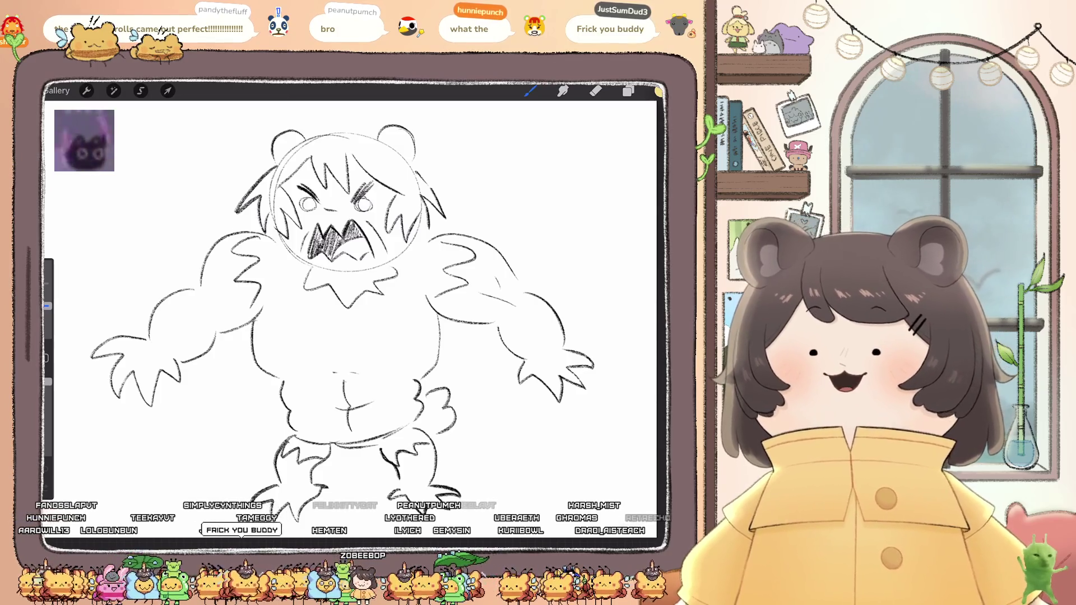
left_click(353, 319)
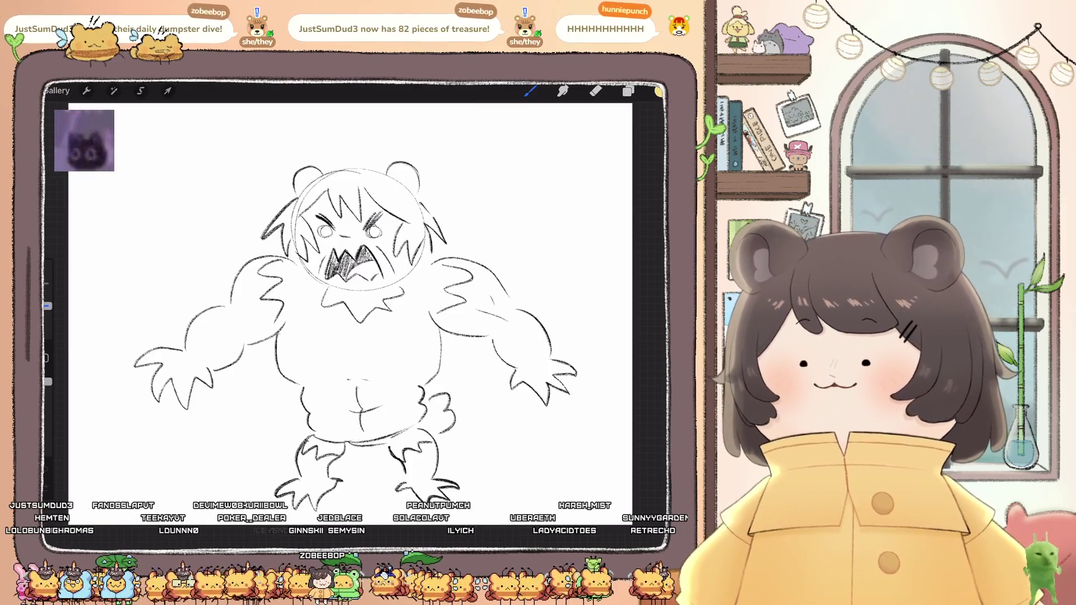
left_click(56, 91)
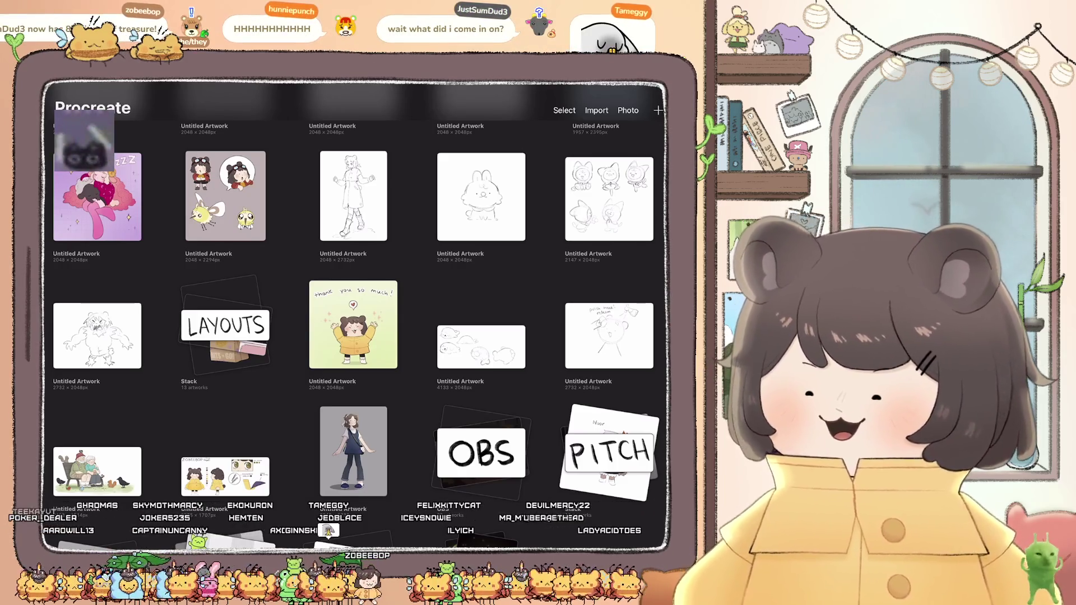
Step: Open the Raids artwork from the Twitch stack for editing
scroll(353, 308, "down", 5)
scroll(353, 314, "down", 3)
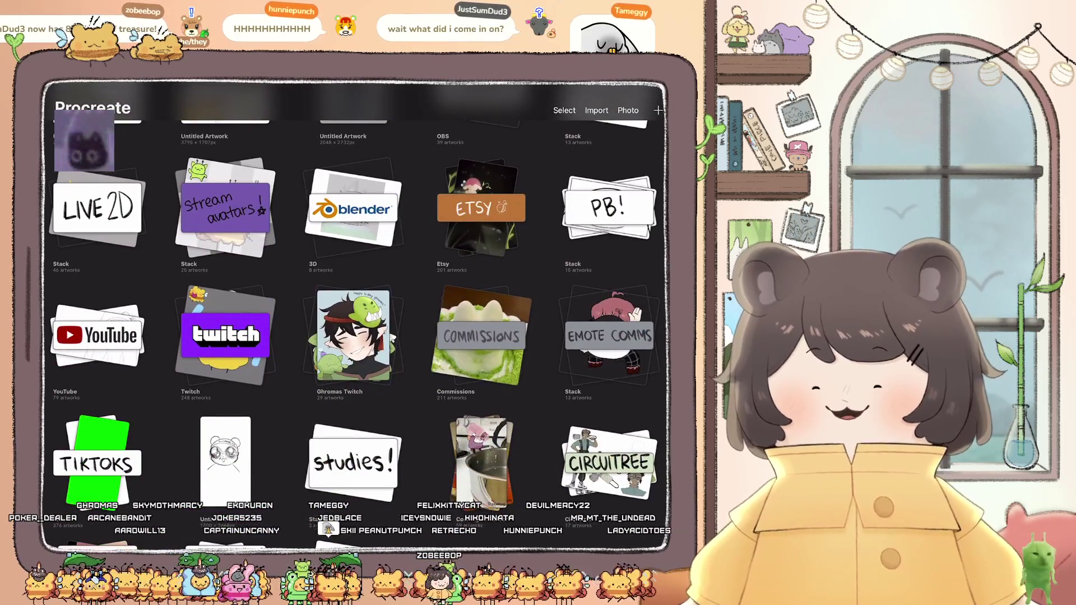
left_click(225, 335)
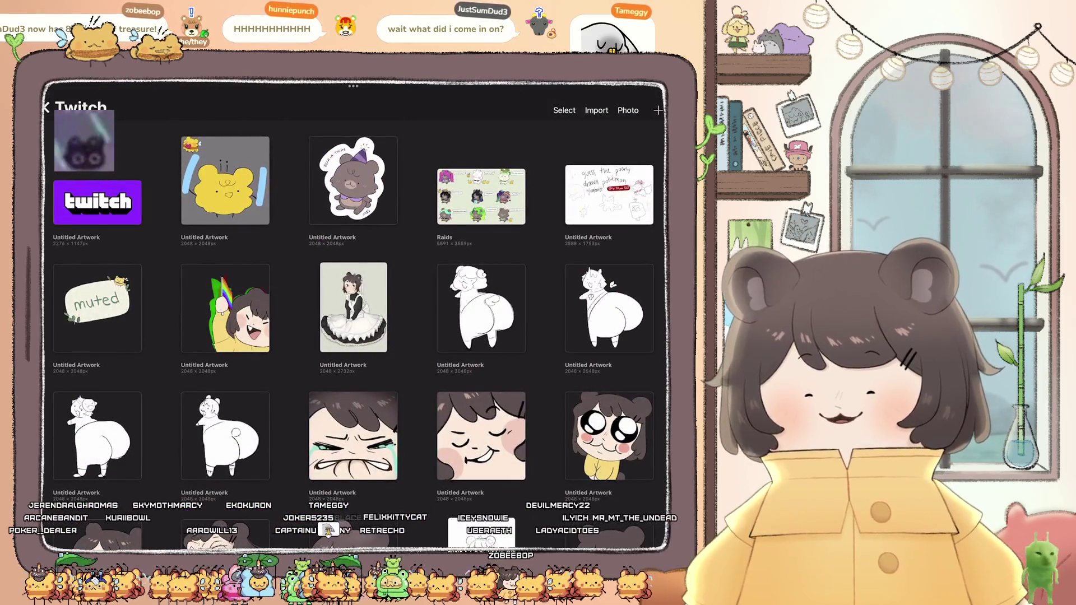
left_click(480, 196)
left_click(423, 252)
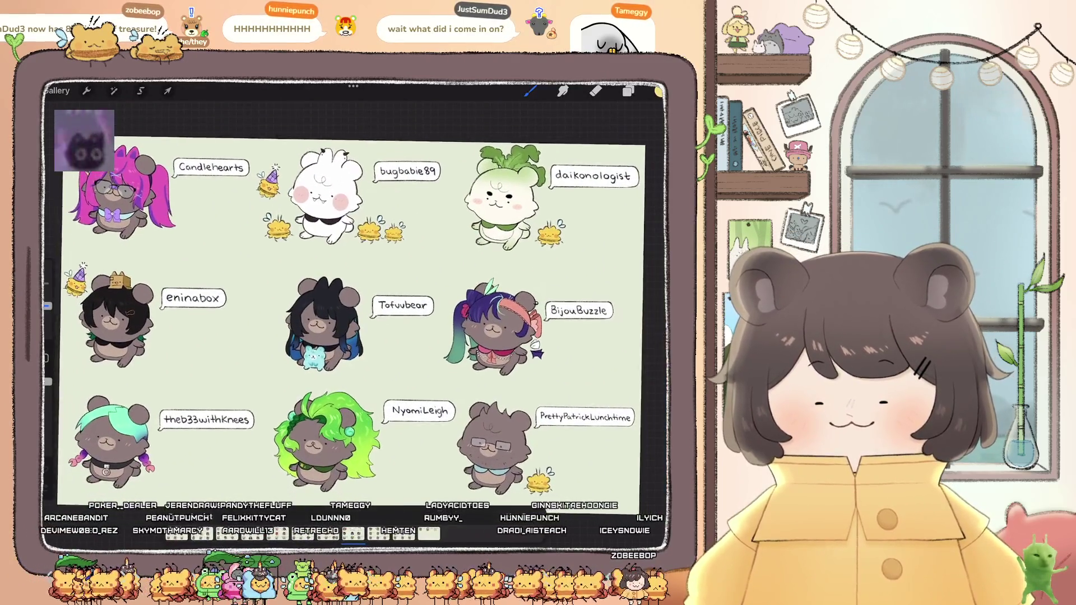
Step: Flip to the Tameggy bear page, zoom in, and show its layers
left_click(353, 534)
left_click(329, 532)
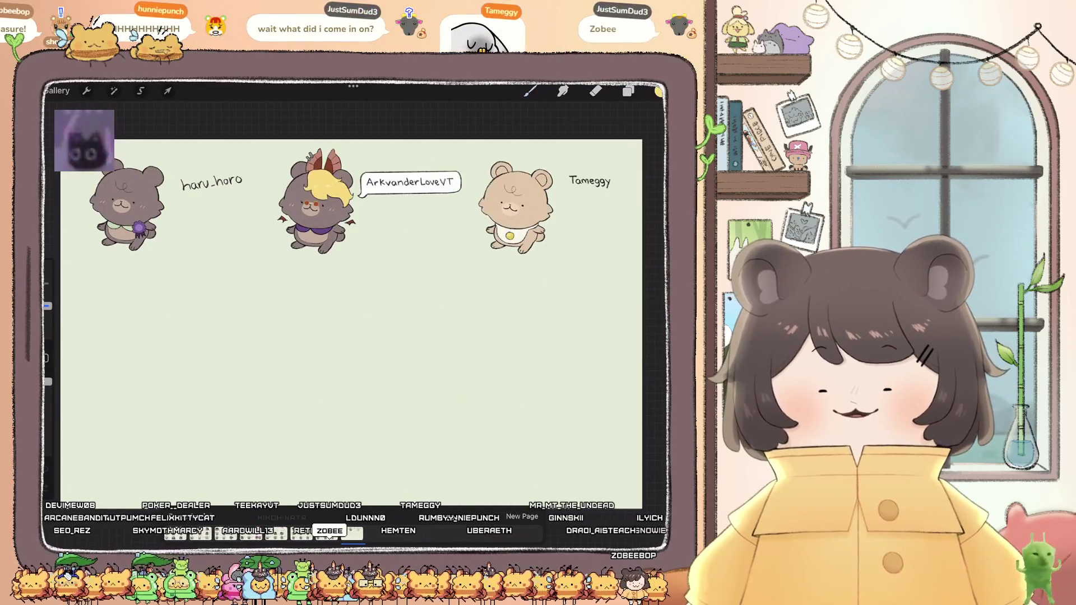
scroll(516, 207, "up", 5)
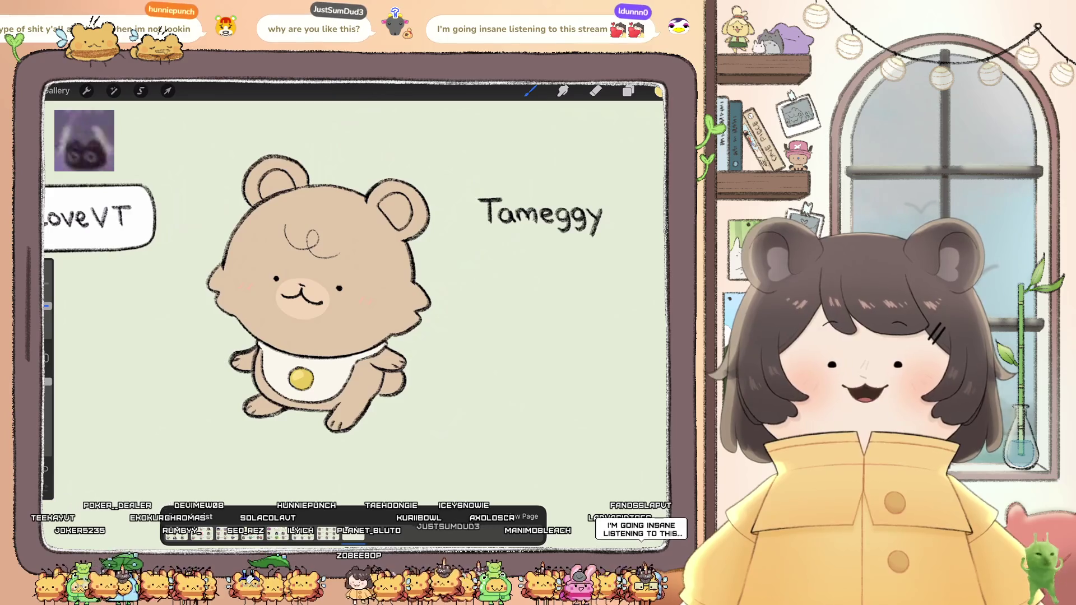
scroll(336, 319, "up", 2)
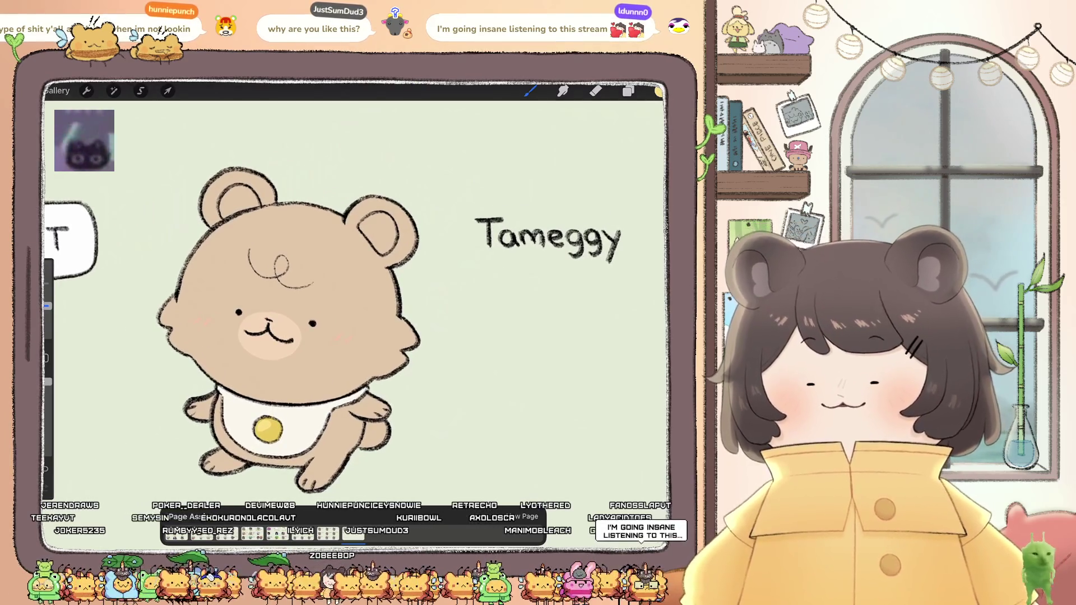
left_click(628, 91)
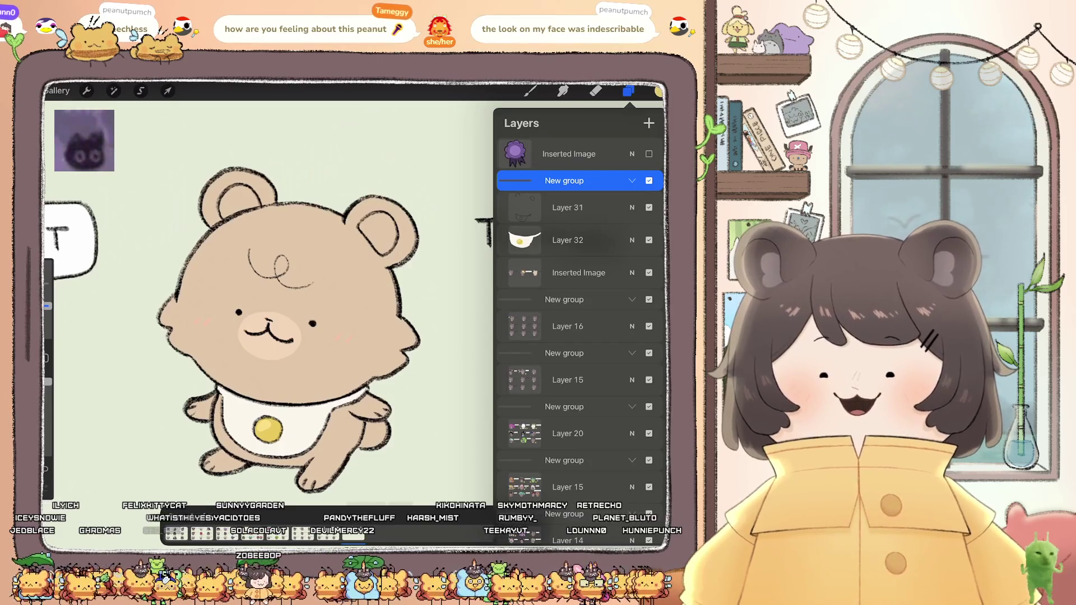
scroll(263, 325, "up", 5)
Step: Make Layer 32 the active layer and undo the stray paint stroke
left_click(567, 239)
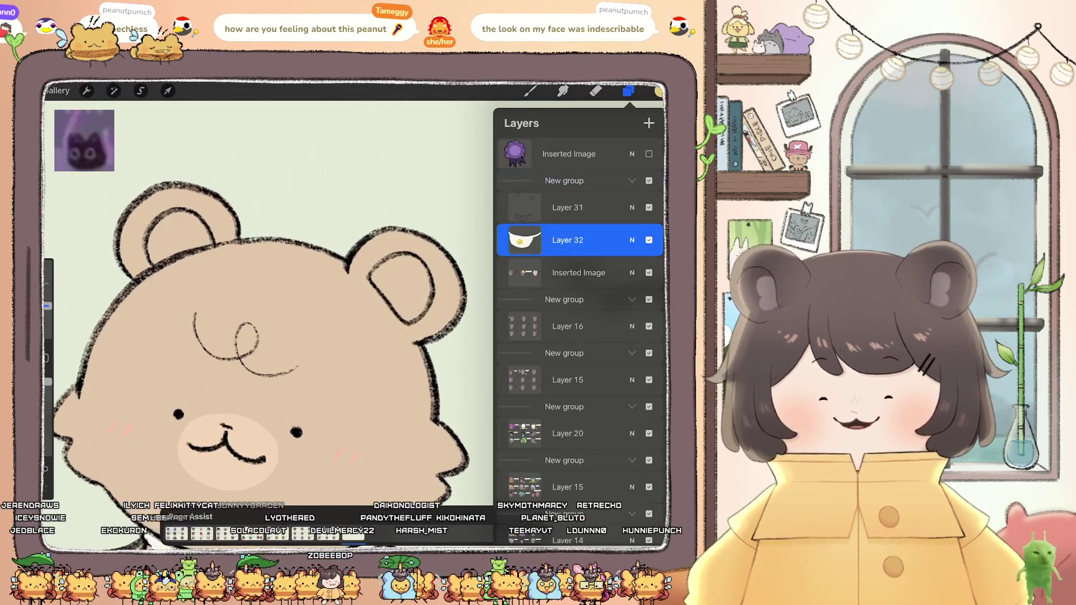
left_click(658, 91)
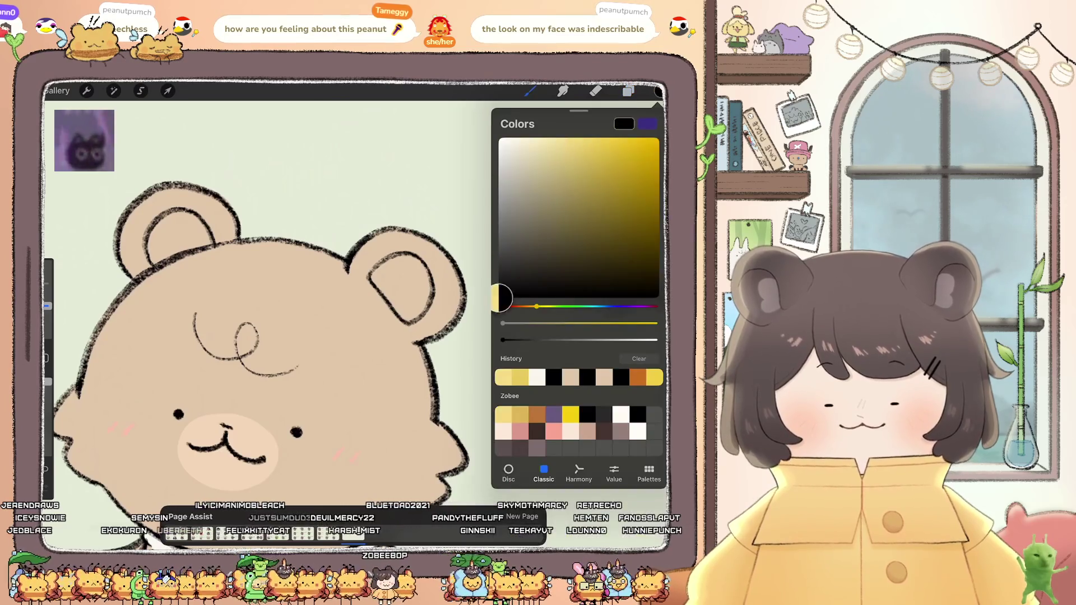
left_click(529, 91)
left_click(567, 319)
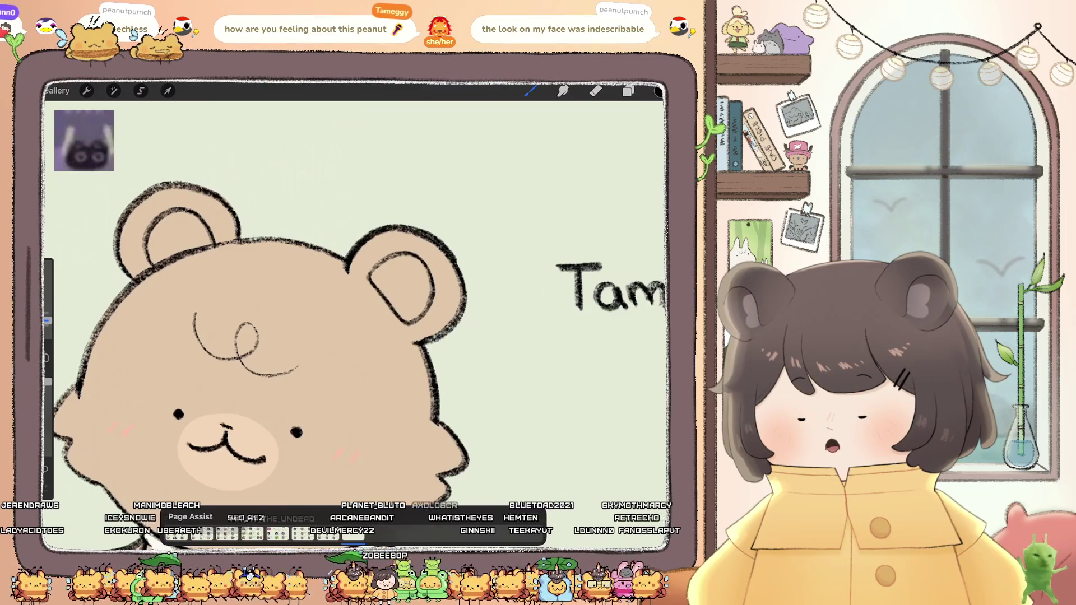
key("ctrl+z")
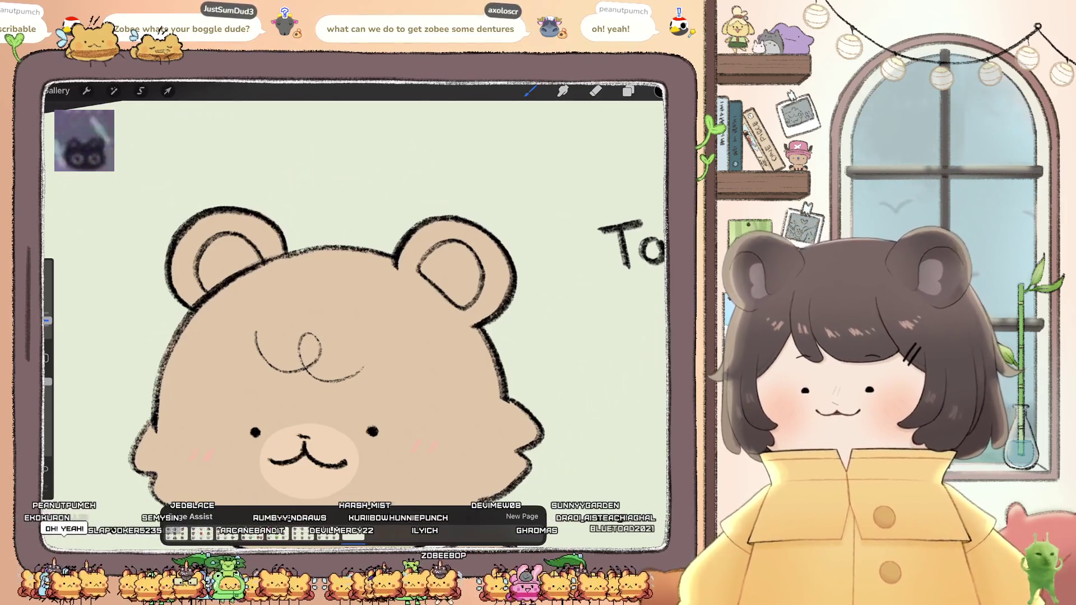
Step: Reselect Layer 32 in the layer list and check its swipe options
scroll(336, 336, "up", 3)
left_click(628, 90)
left_click(567, 240)
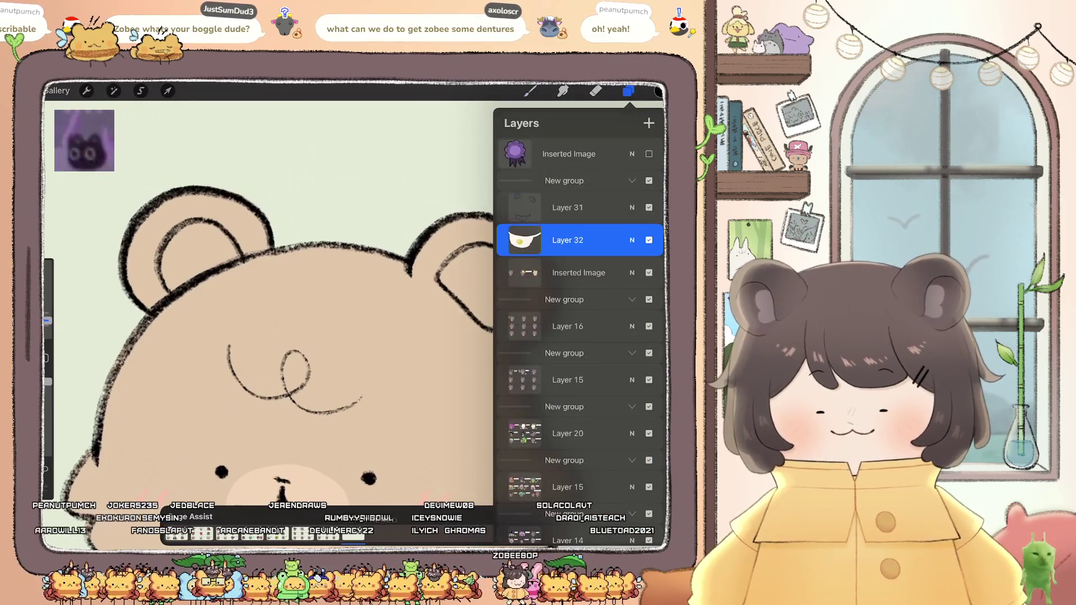
left_click_drag(616, 240, 538, 240)
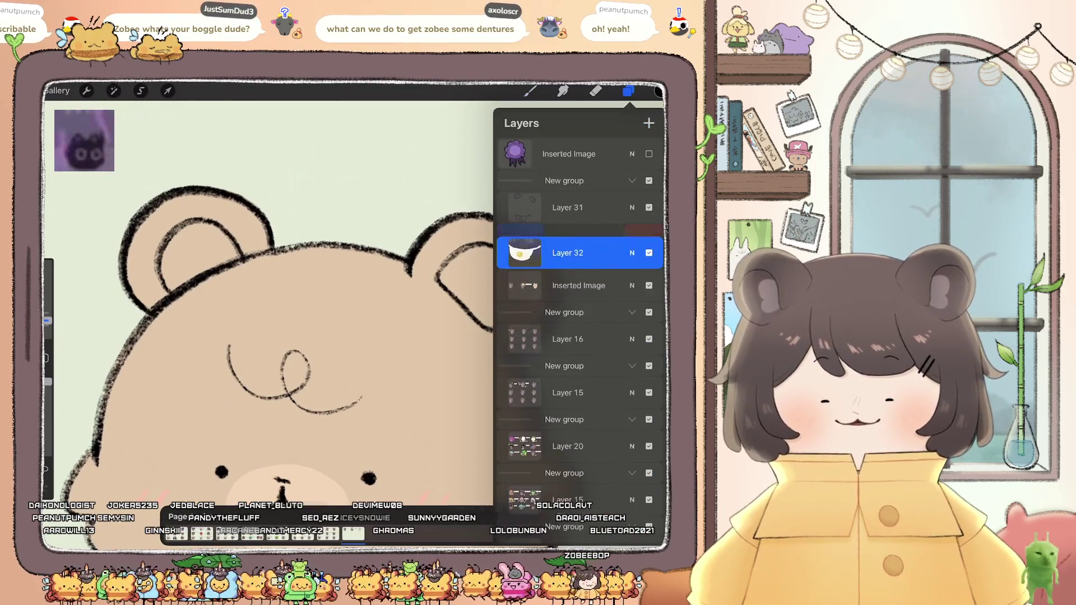
left_click(628, 91)
Step: Pick a light purple shade in the colour picker
left_click(596, 91)
left_click(658, 91)
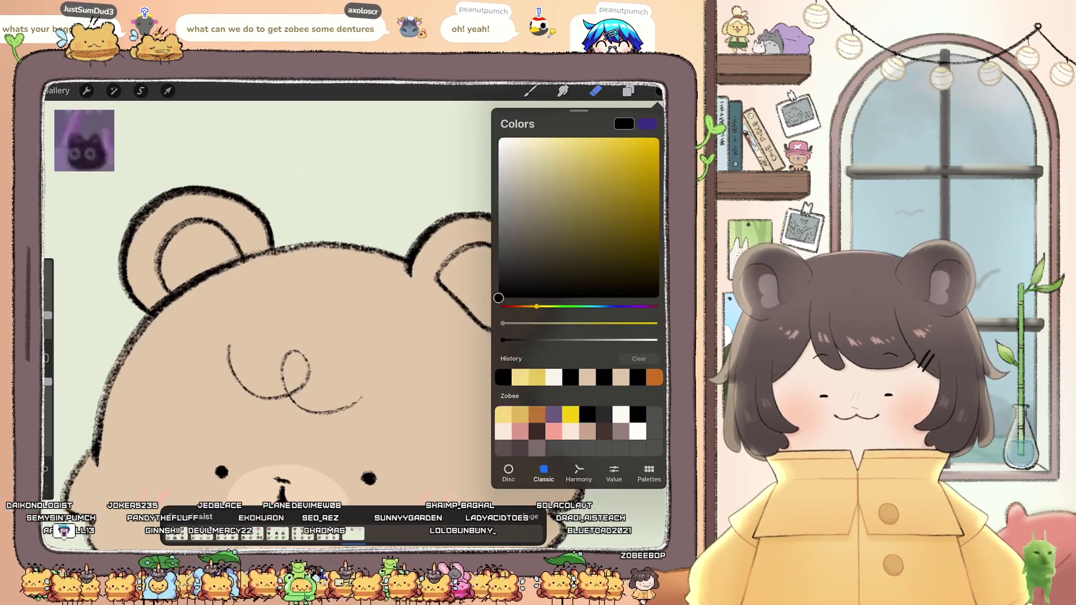
left_click_drag(536, 306, 633, 306)
left_click(560, 150)
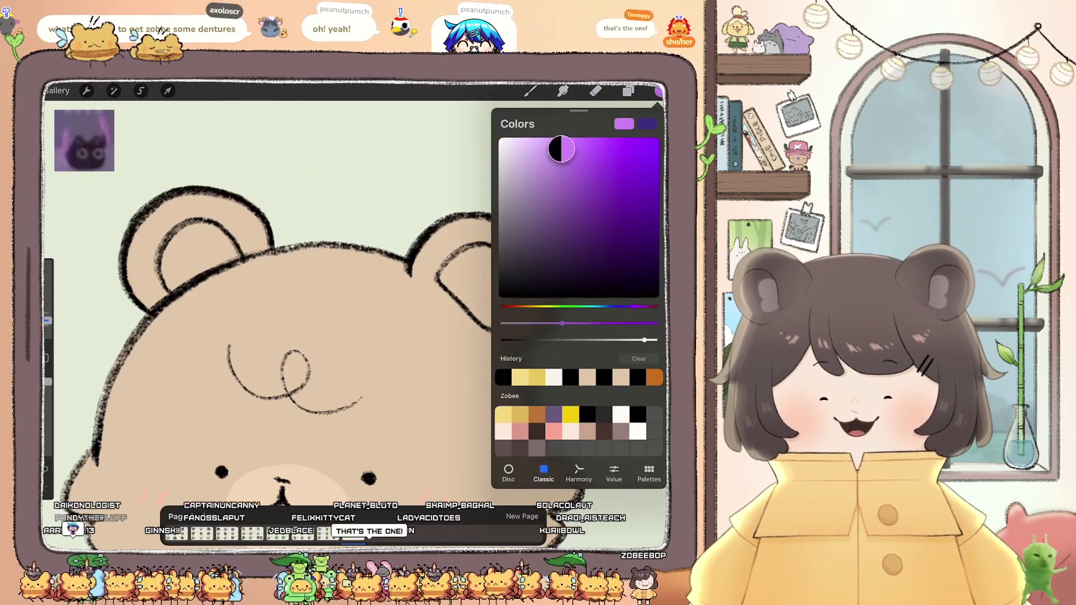
left_click_drag(561, 150, 540, 168)
Step: Choose the Chalk brush from the Brush Library
left_click(530, 91)
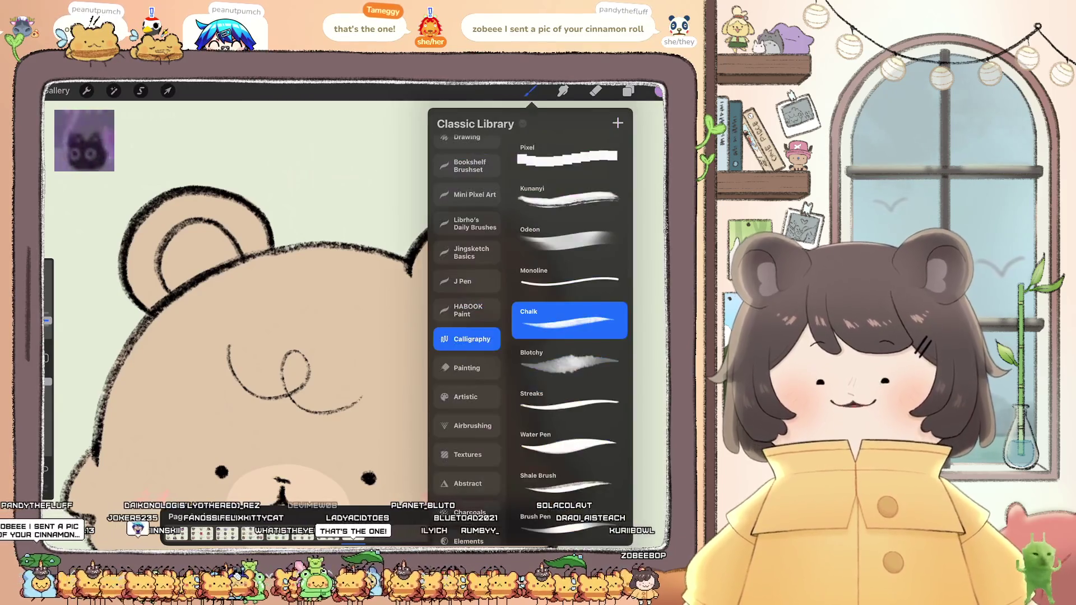
left_click(569, 278)
left_click_drag(337, 336, 258, 370)
Step: Paint and fill the right ear's inner ring with light purple
left_click_drag(443, 300, 359, 309)
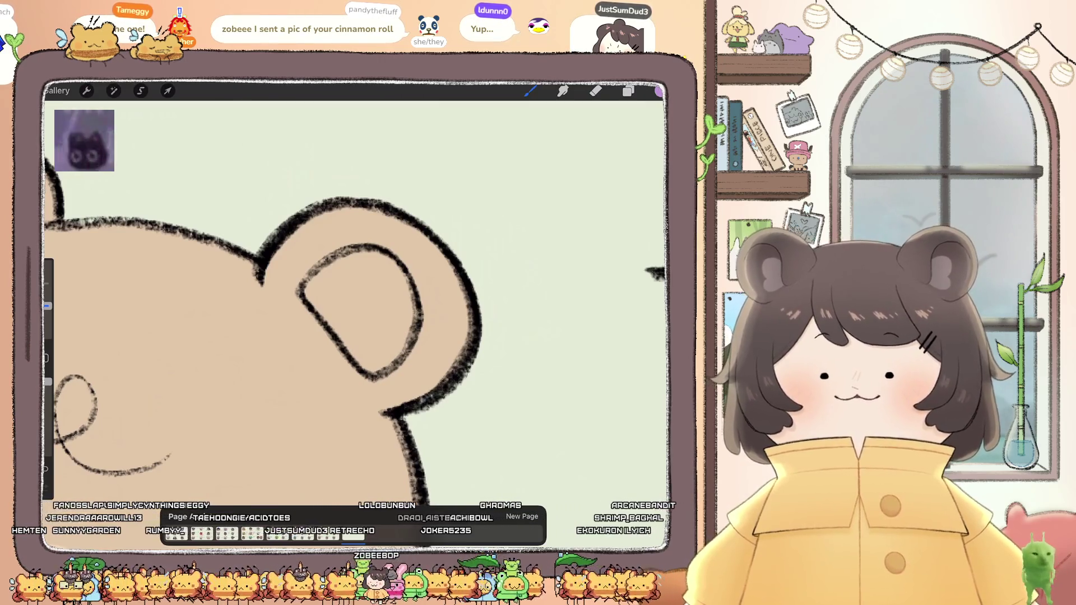
mouse_move(302, 230)
left_mouse_down()
mouse_move(335, 217)
mouse_move(280, 259)
mouse_move(267, 292)
mouse_move(319, 367)
mouse_move(384, 403)
mouse_move(431, 392)
mouse_move(468, 306)
mouse_move(446, 268)
mouse_move(339, 212)
mouse_move(320, 227)
left_mouse_up()
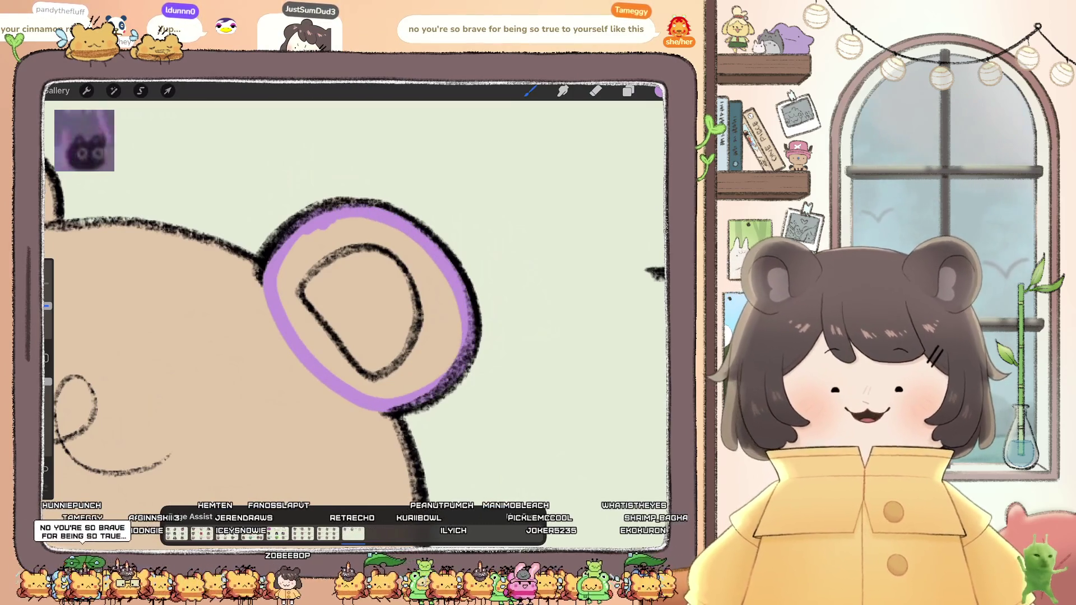
left_click_drag(659, 91, 364, 314)
scroll(353, 314, "down", 3)
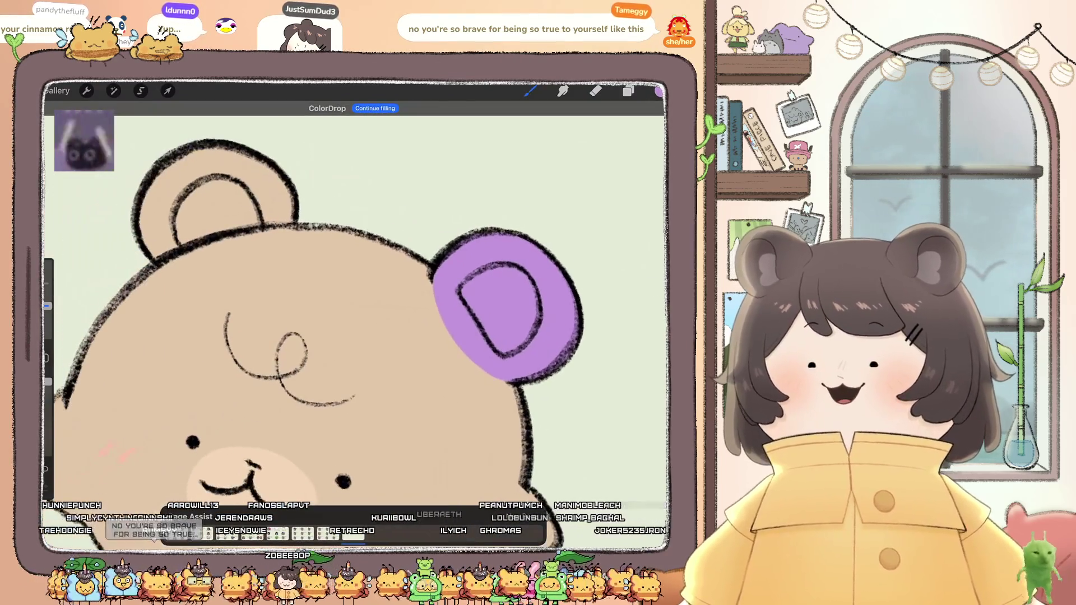
scroll(353, 314, "down", 3)
scroll(280, 314, "up", 8)
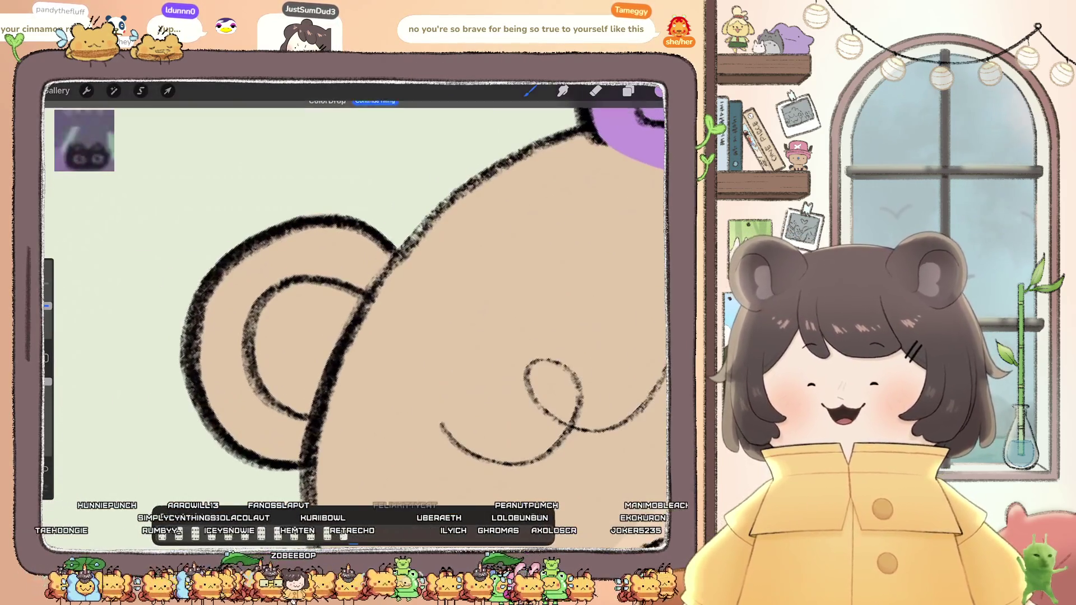
Step: Outline and fill the left ear's interior with light purple, then open the layer list
mouse_move(386, 259)
left_mouse_down()
mouse_move(285, 234)
mouse_move(205, 322)
mouse_move(198, 387)
mouse_move(283, 456)
mouse_move(305, 454)
left_mouse_up()
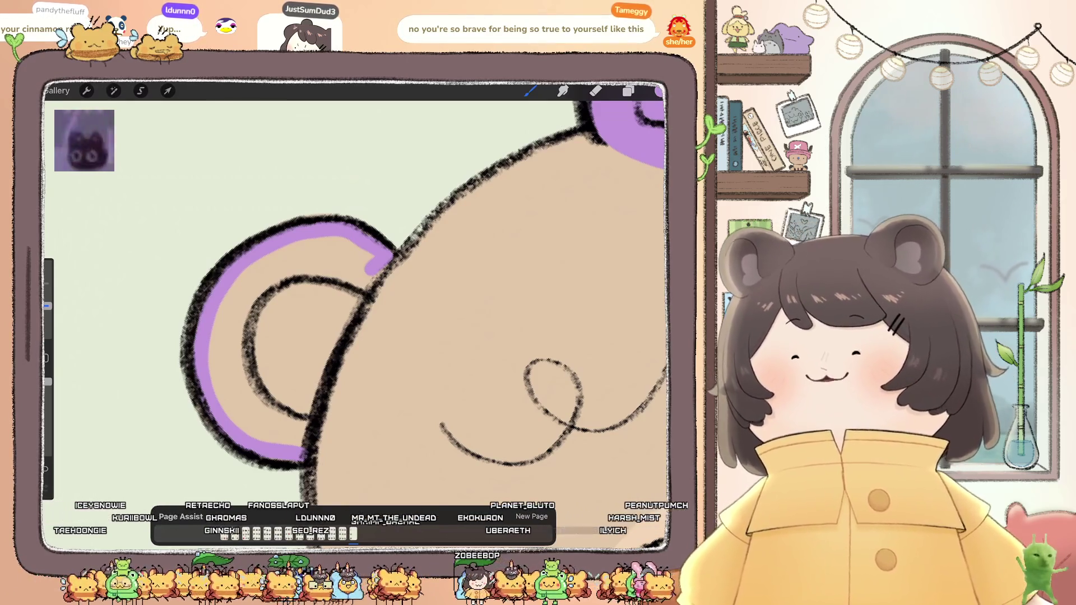
left_click_drag(372, 268, 322, 368)
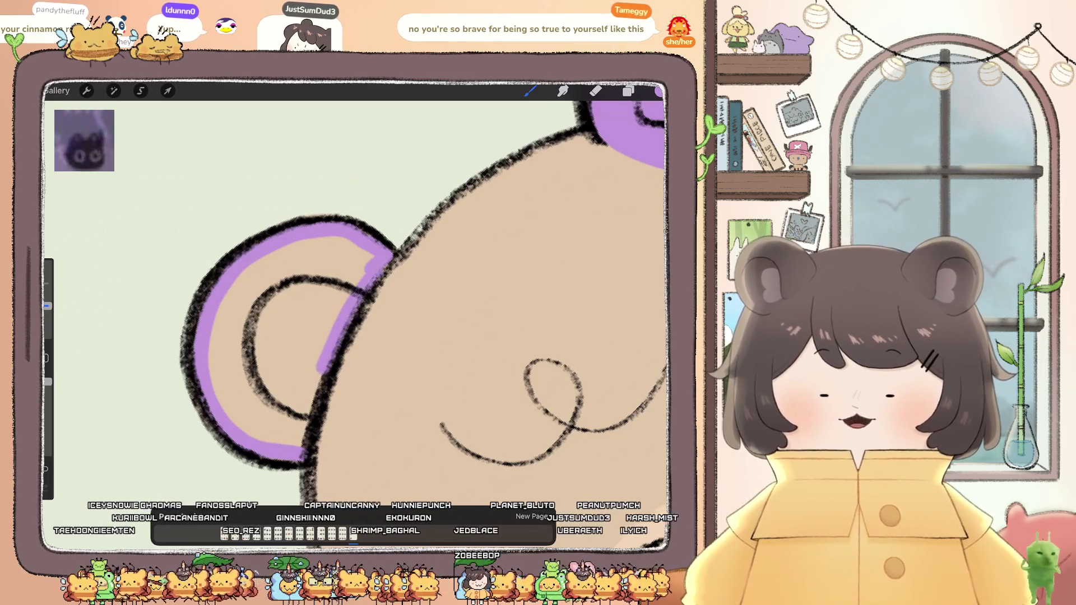
left_click_drag(659, 91, 291, 325)
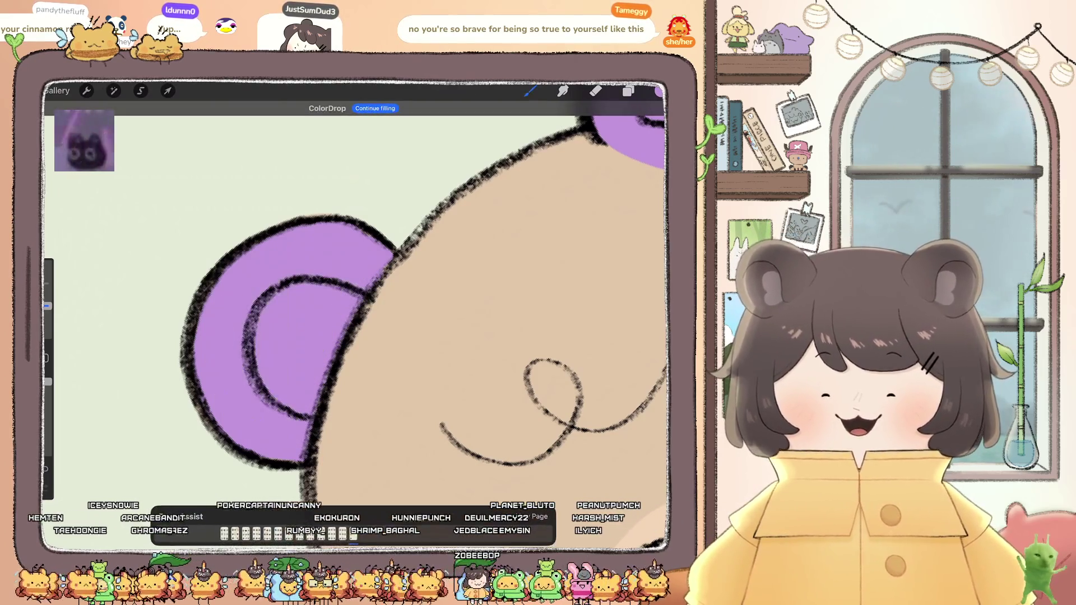
scroll(354, 314, "down", 5)
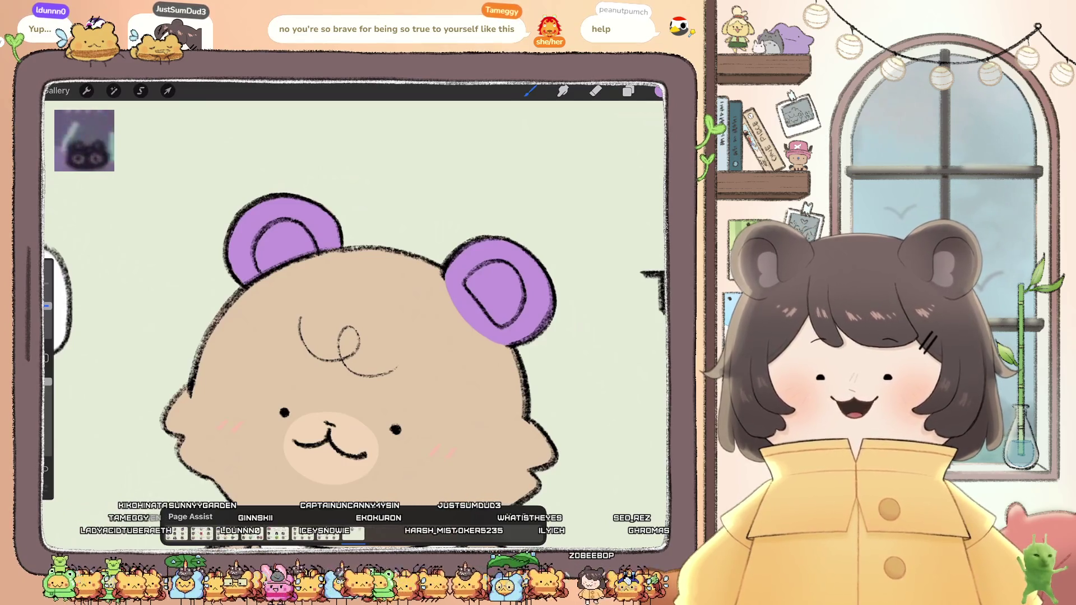
scroll(314, 314, "up", 3)
left_click(628, 91)
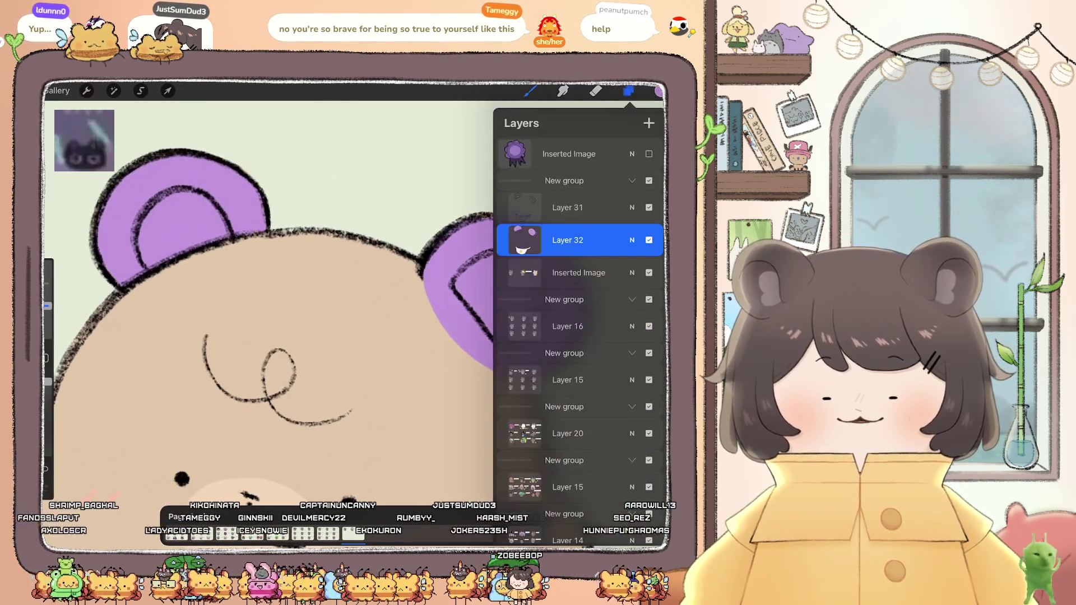
Step: Pick a pink colour by shifting the hue toward magenta
left_click(659, 91)
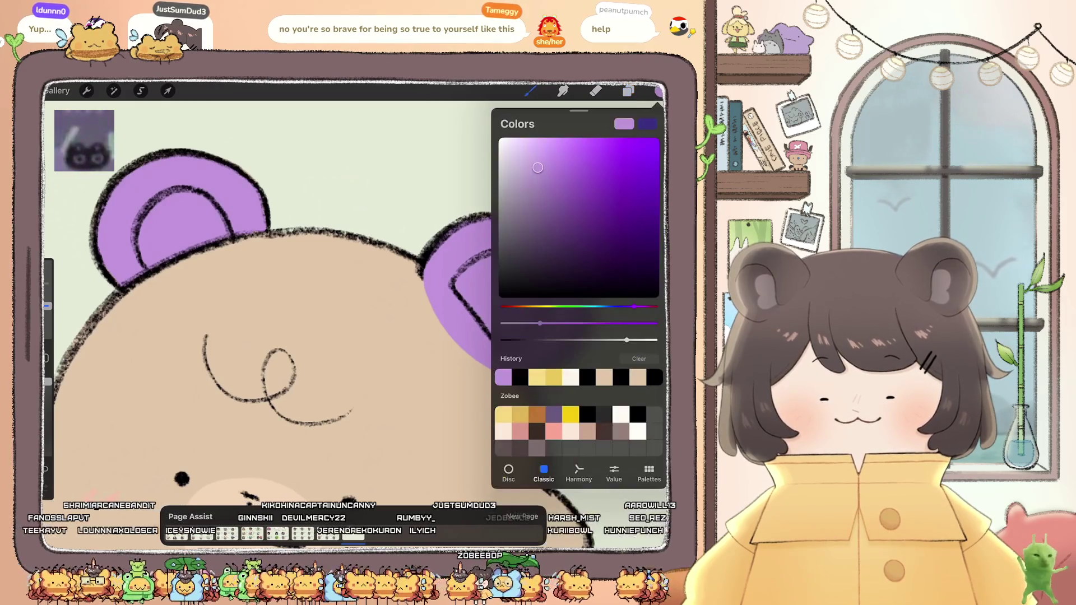
left_click_drag(633, 307, 649, 307)
mouse_move(538, 167)
left_mouse_down()
mouse_move(524, 150)
mouse_move(545, 146)
left_mouse_up()
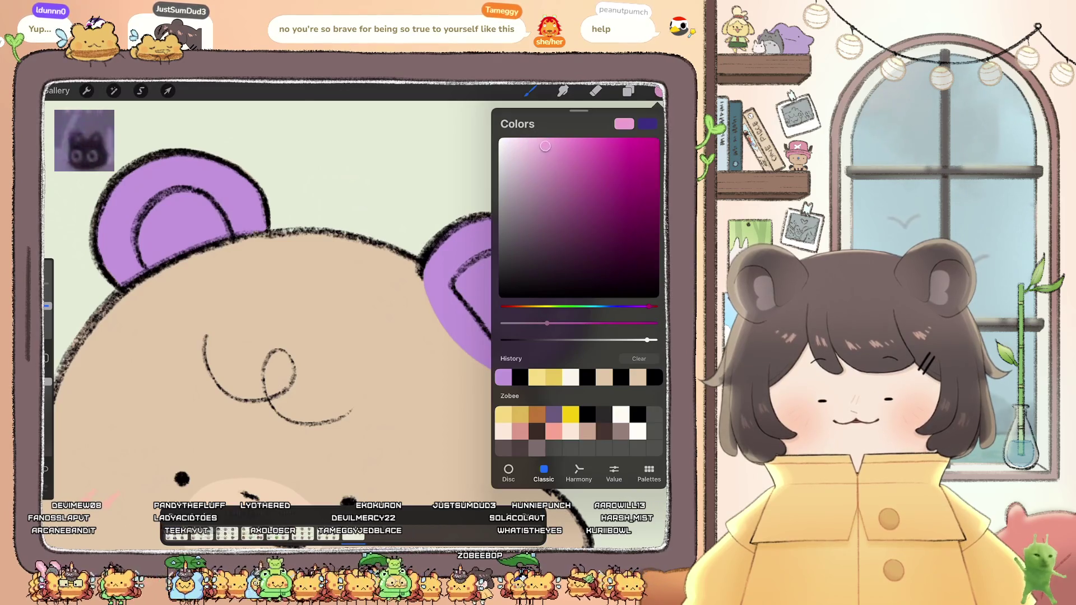
scroll(392, 308, "up", 5)
Step: Outline and fill the inner ears with pink, undoing two stray strokes
mouse_move(386, 264)
left_mouse_down()
mouse_move(425, 245)
mouse_move(358, 283)
mouse_move(417, 373)
mouse_move(466, 367)
mouse_move(482, 336)
mouse_move(429, 247)
mouse_move(474, 263)
left_mouse_up()
left_click_drag(482, 319, 485, 367)
mouse_move(659, 90)
left_mouse_down()
mouse_move(414, 314)
mouse_move(362, 291)
mouse_move(280, 320)
mouse_move(263, 406)
mouse_move(403, 345)
mouse_move(328, 299)
mouse_move(278, 395)
left_mouse_up()
scroll(359, 308, "down", 5)
scroll(263, 263, "up", 5)
key("ctrl+z")
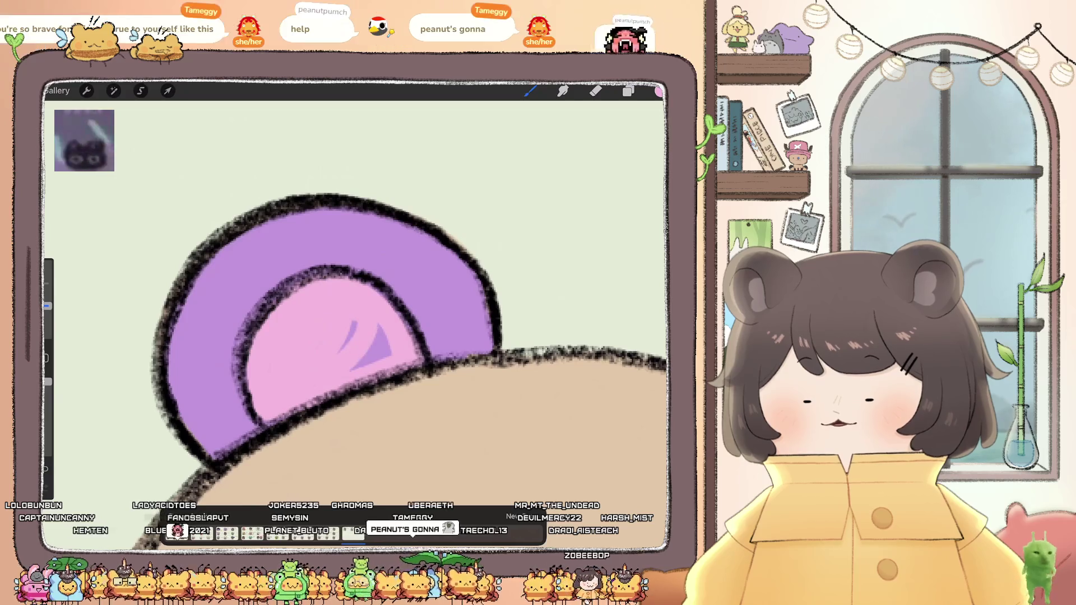
key("ctrl+z")
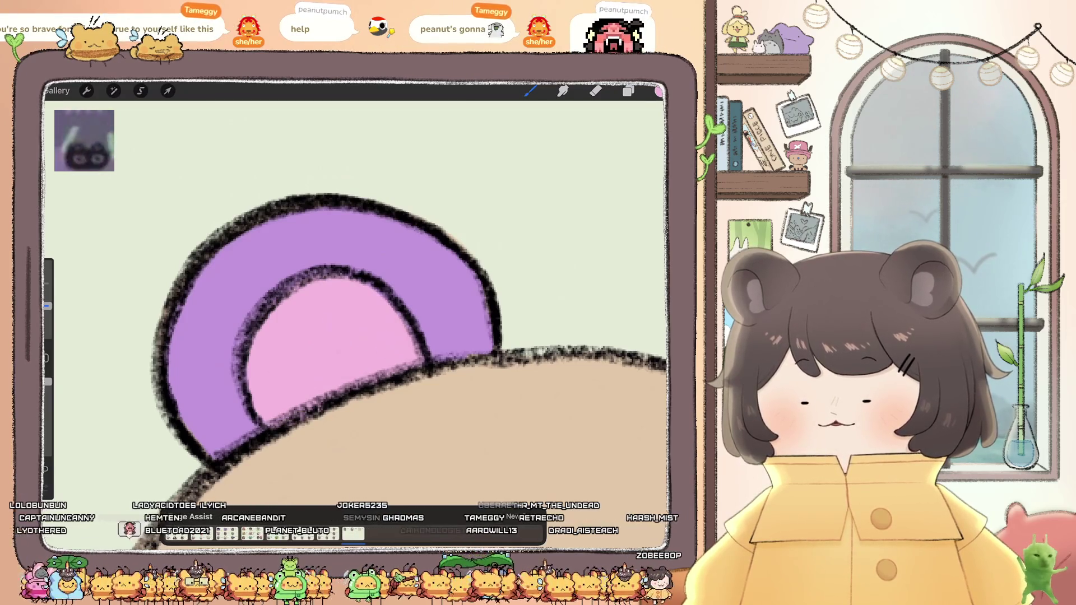
scroll(358, 314, "down", 5)
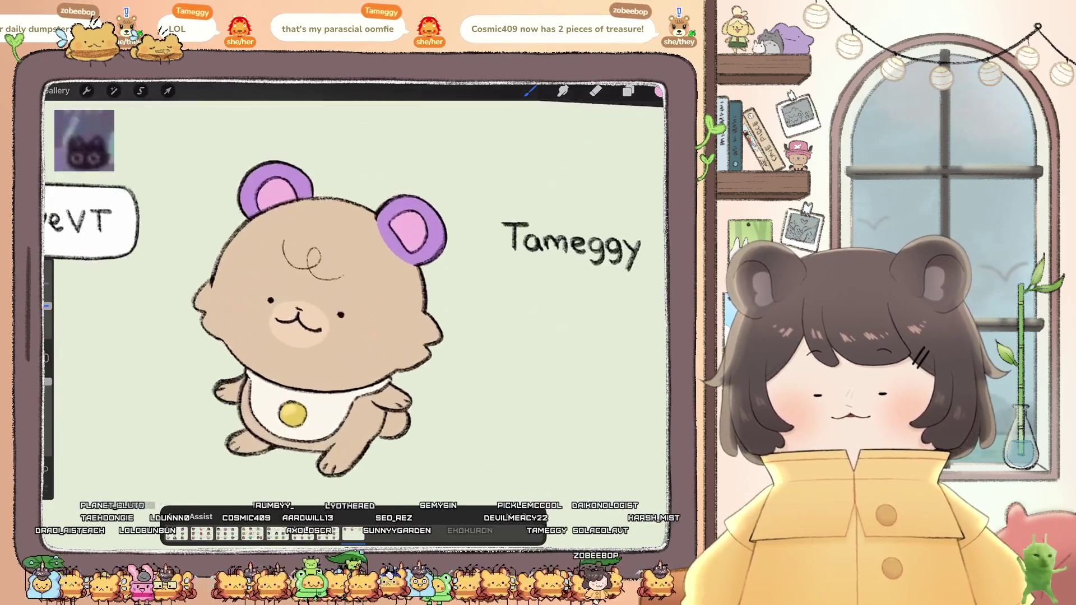
Step: Open the Layers panel to review the bear's ear-colour layers
left_click(628, 91)
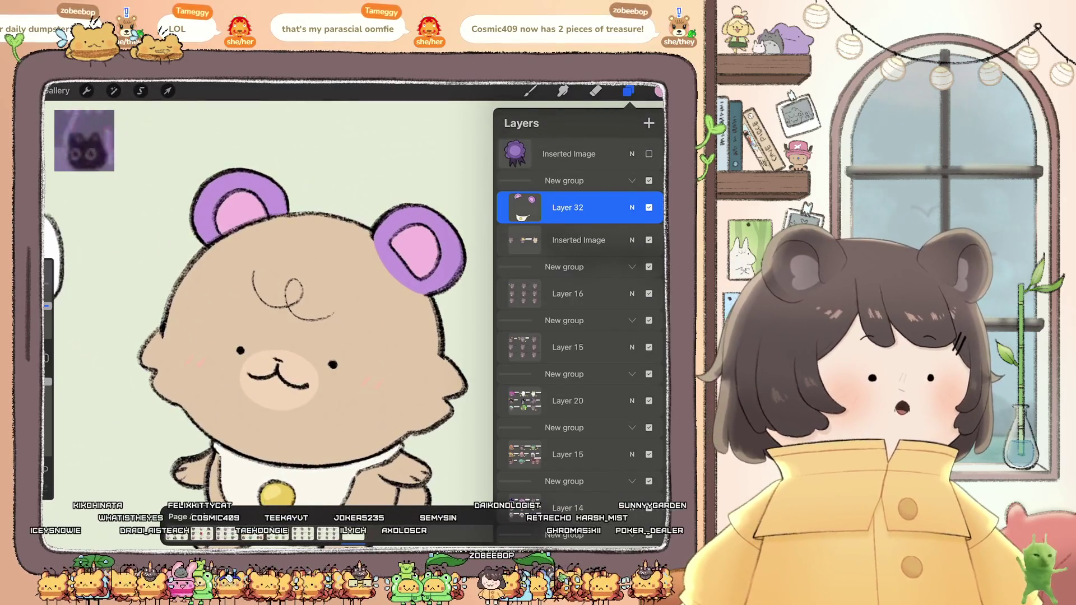
Step: Merge Layer 32 down into the Inserted Image layer and open the Adjustments menu
left_click(578, 240)
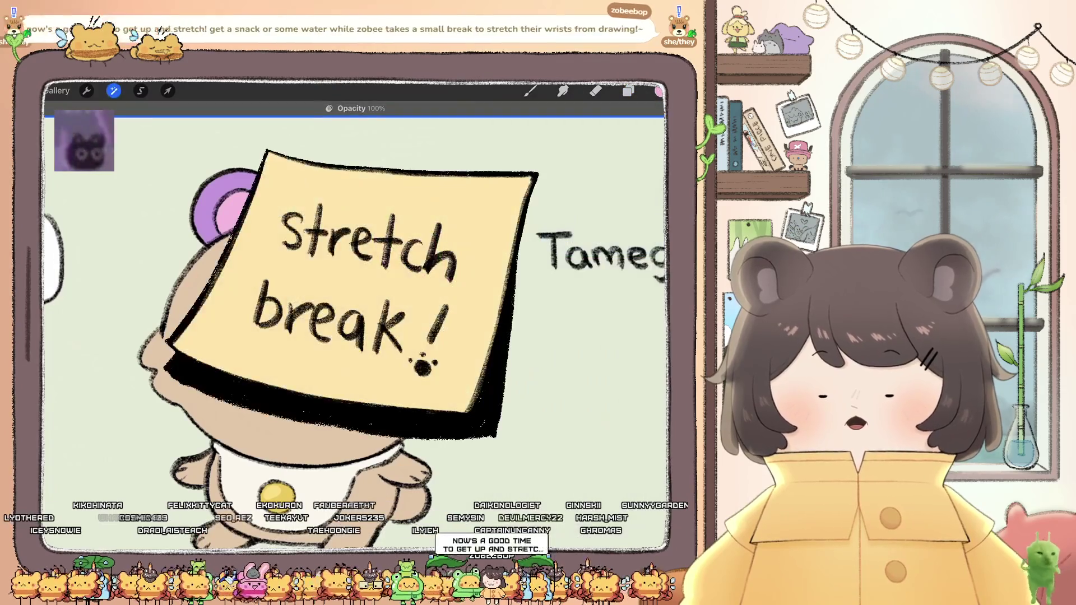
scroll(579, 337, "down", 1)
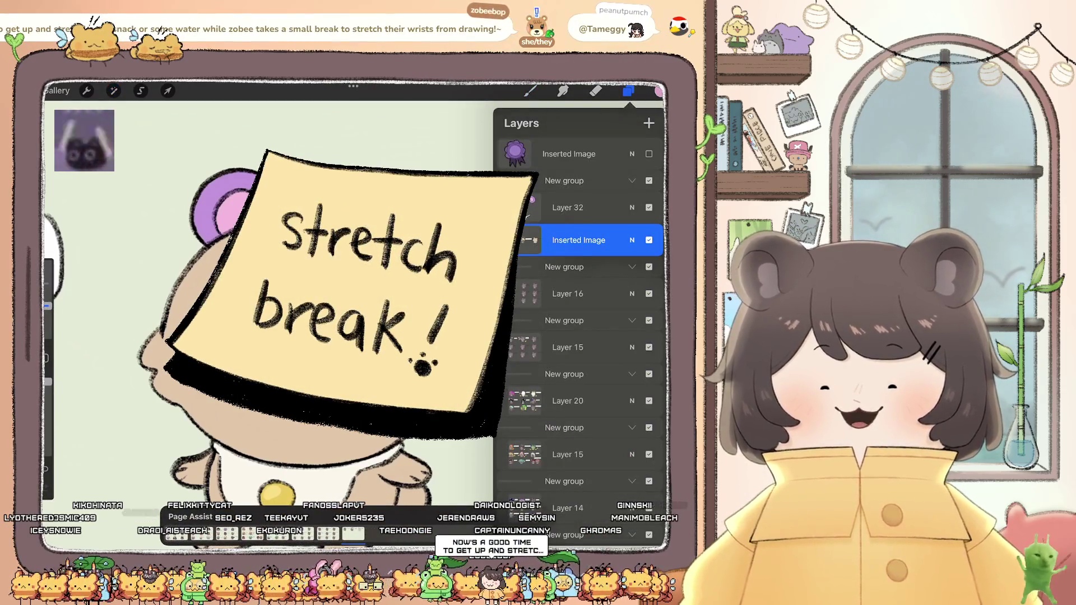
left_click_drag(568, 203, 526, 203)
left_click(644, 202)
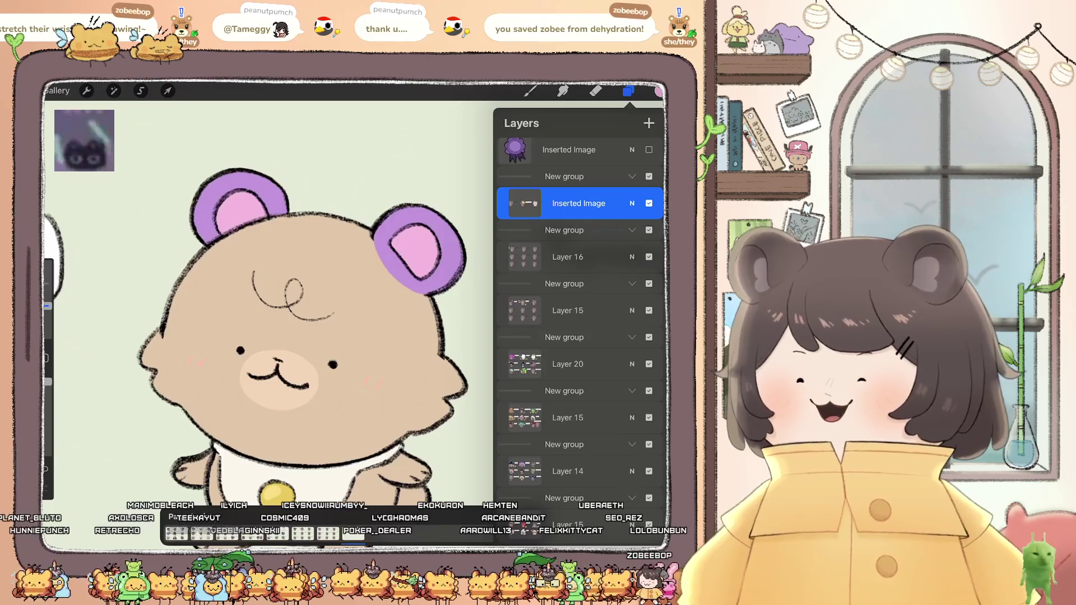
scroll(269, 314, "down", 3)
scroll(269, 313, "up", 3)
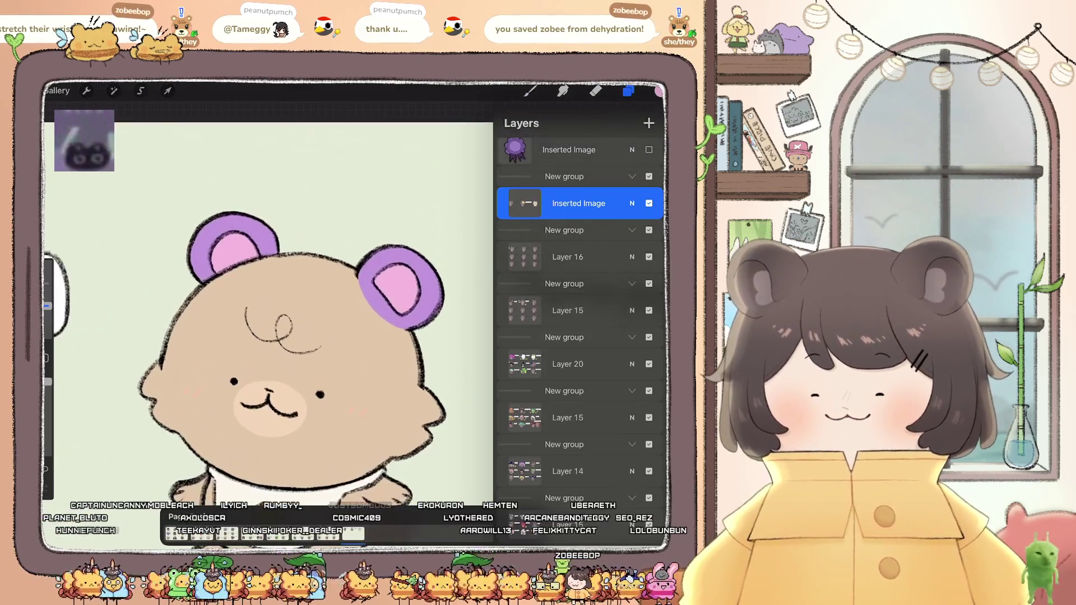
left_click(113, 91)
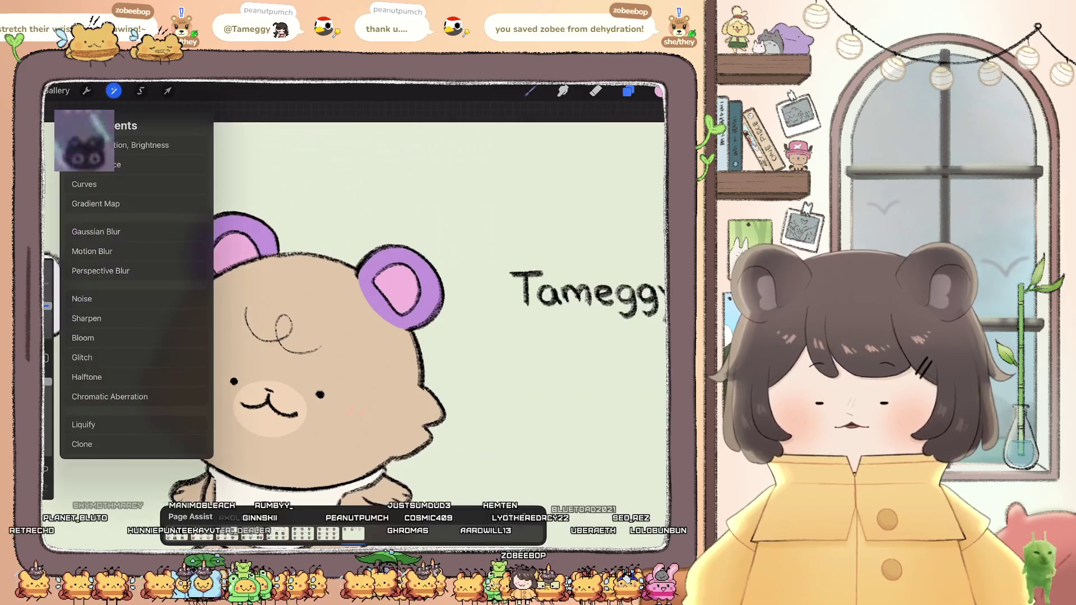
Step: Switch to Liquify, shrink the brush to 25%, and push the left ear's top outline
left_click(84, 423)
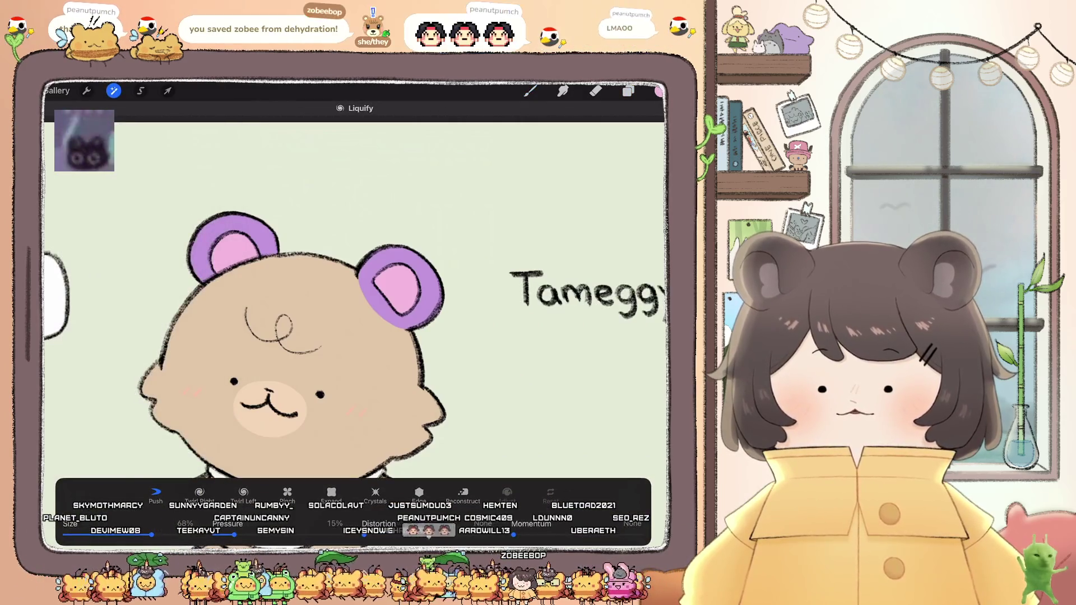
left_click_drag(151, 535, 114, 534)
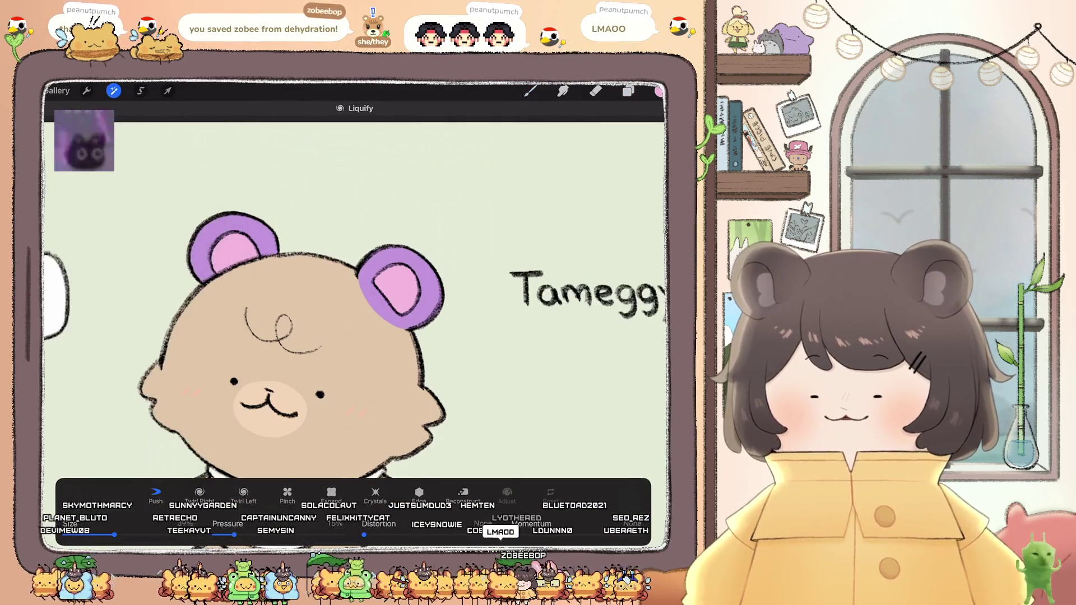
scroll(353, 303, "up", 3)
left_click_drag(263, 264, 280, 255)
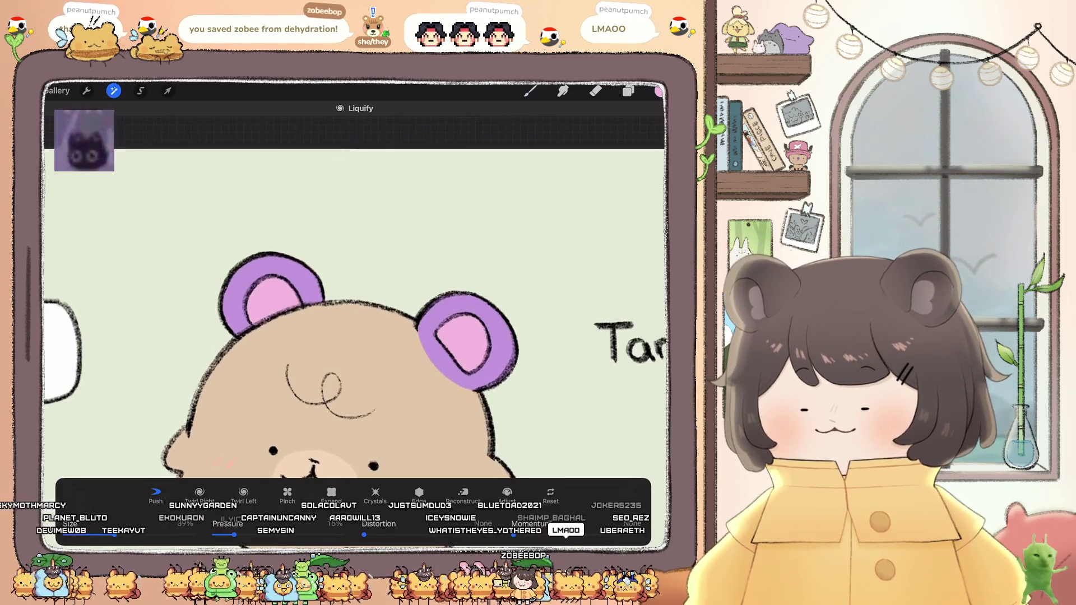
left_click_drag(114, 535, 97, 534)
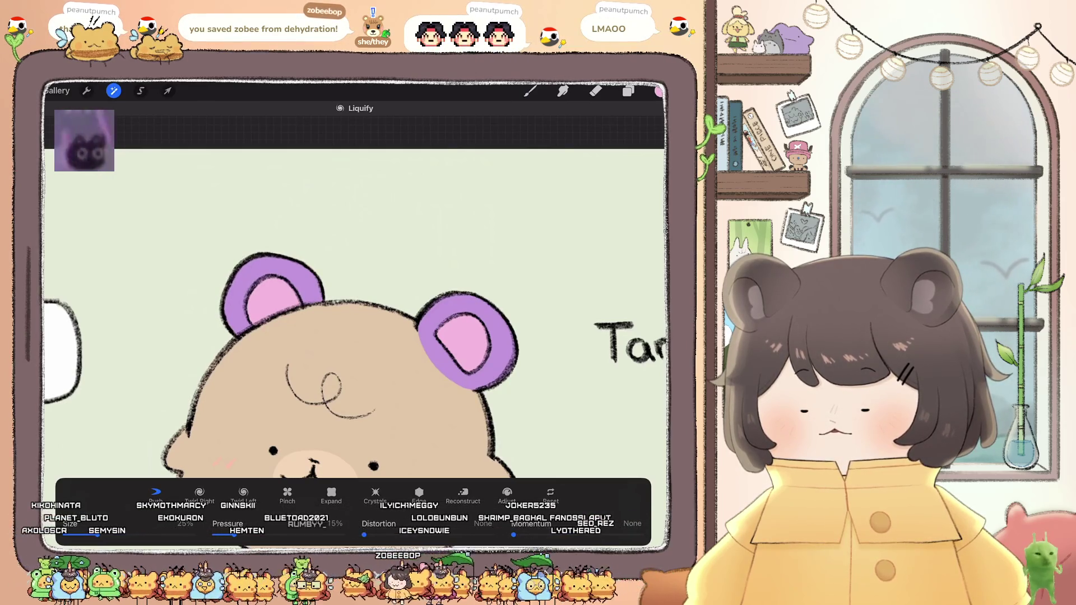
scroll(353, 308, "down", 3)
scroll(353, 308, "up", 3)
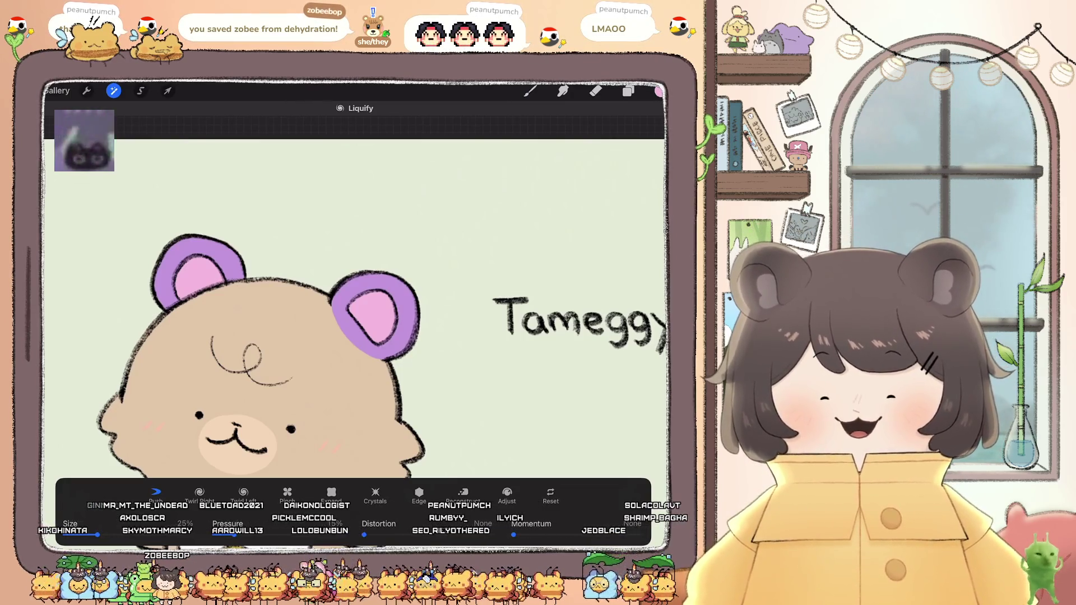
scroll(353, 348, "down", 5)
scroll(451, 314, "up", 5)
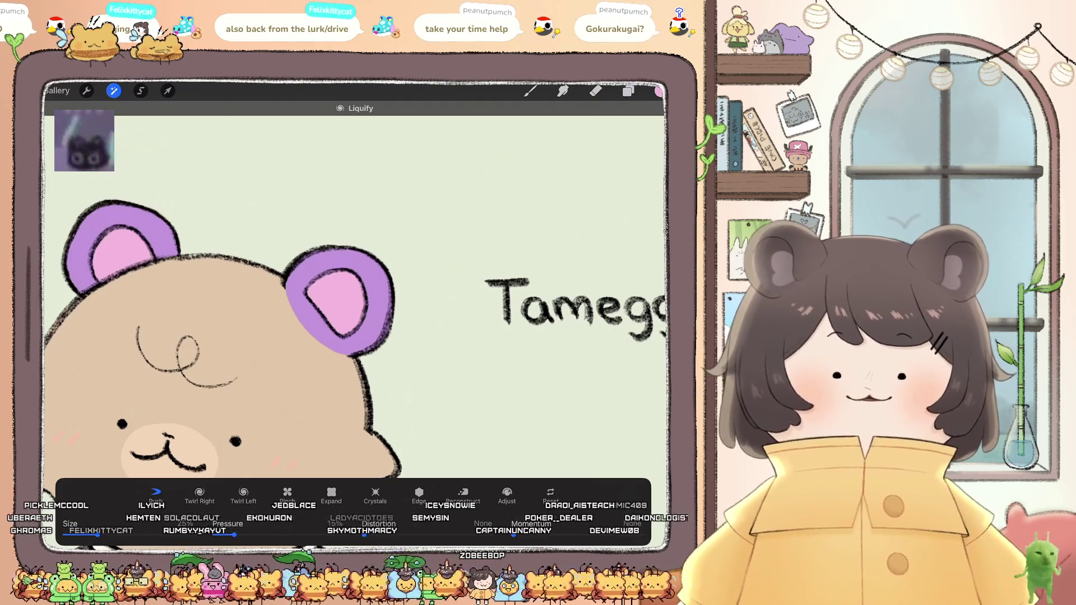
scroll(353, 291, "down", 5)
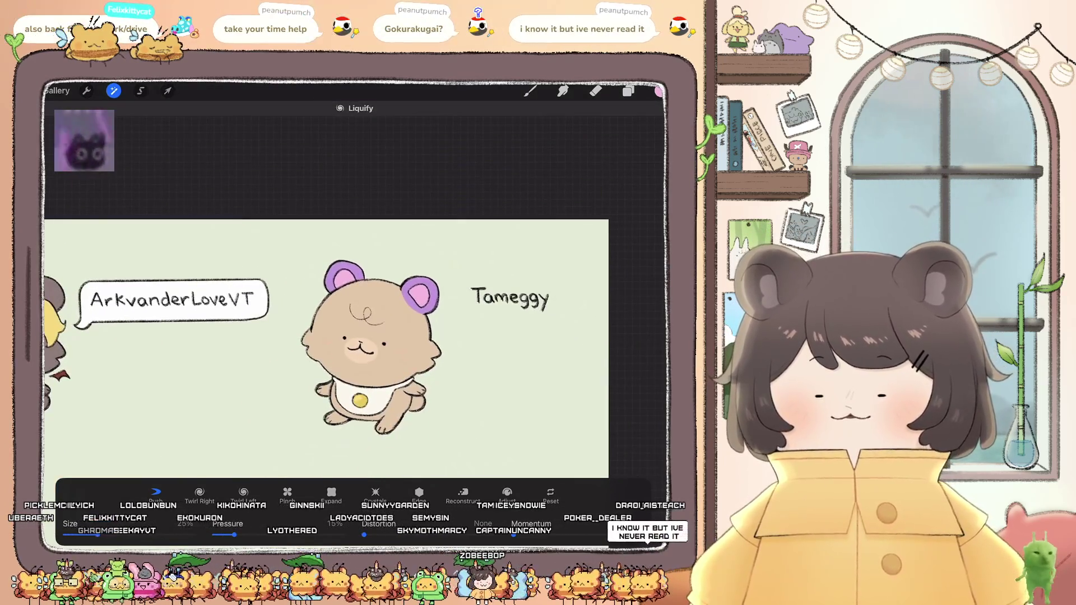
Step: End the earlier warp and back out of the accidentally chosen Gaussian Blur
scroll(353, 291, "up", 5)
scroll(353, 291, "up", 1)
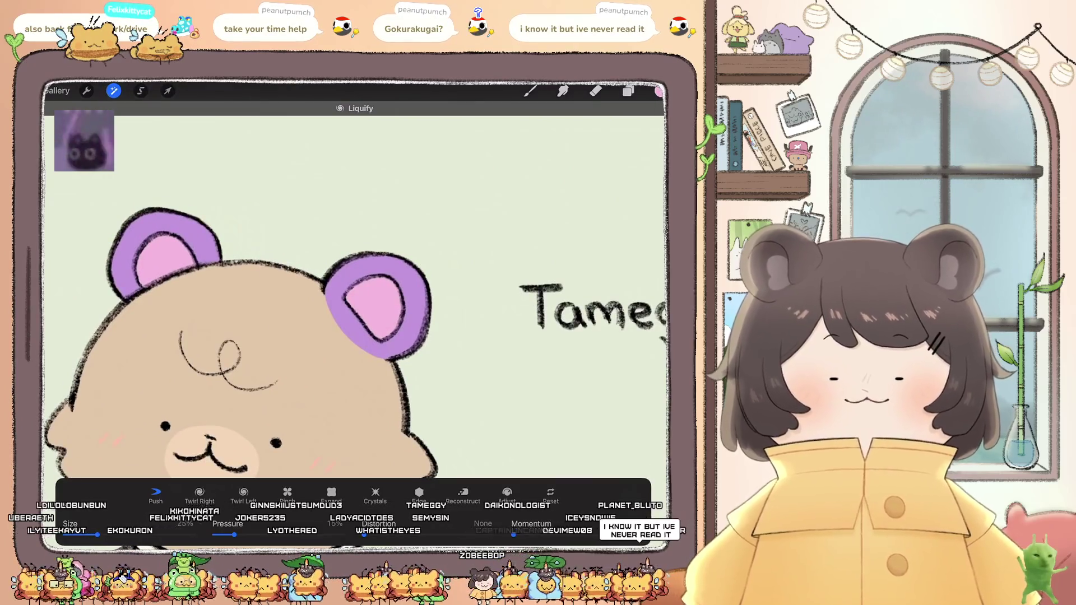
key("l")
left_click(114, 90)
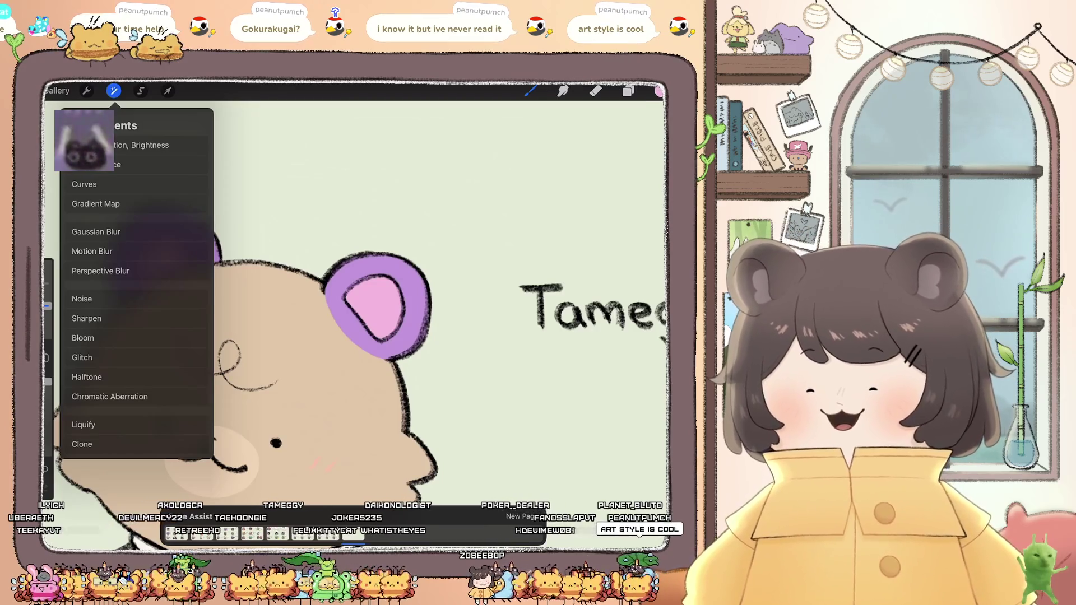
left_click(96, 232)
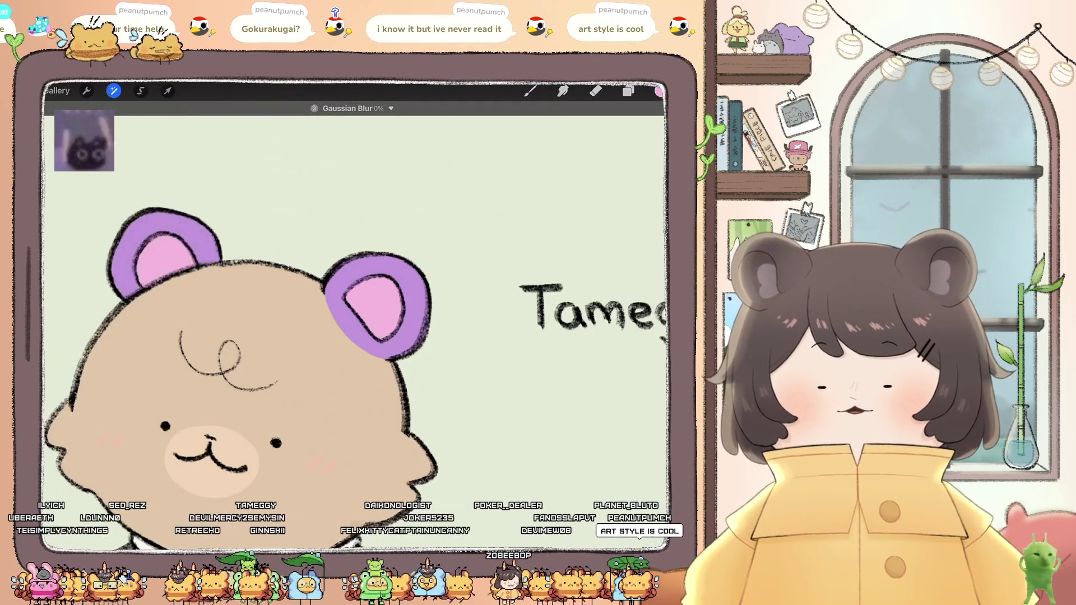
left_click(529, 90)
Step: Liquify-push the outline at the top of the bear's right ear outward
left_click(113, 90)
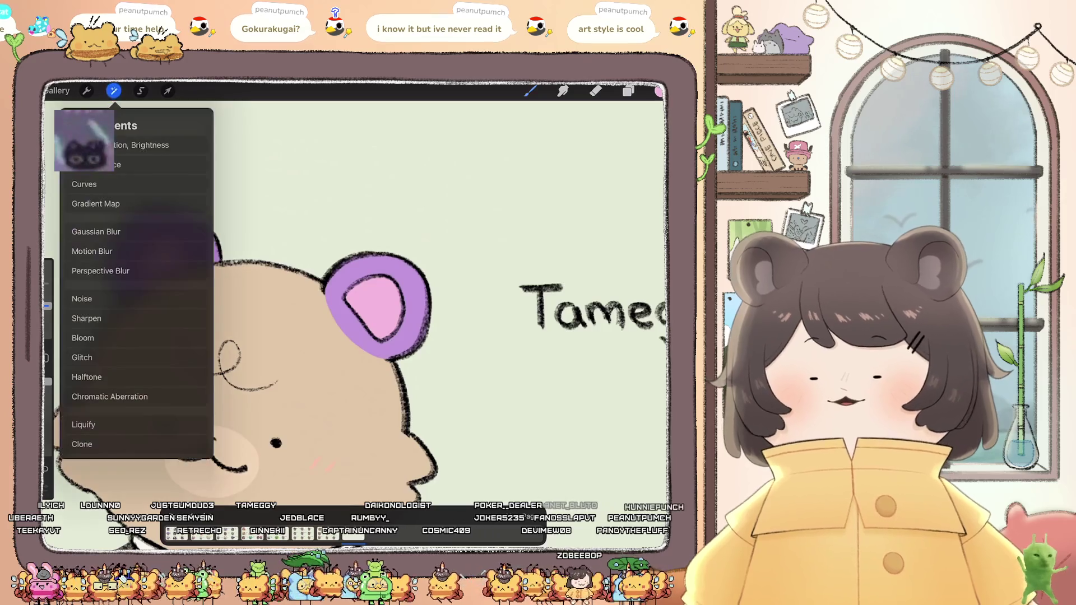
left_click(84, 425)
scroll(241, 336, "up", 2)
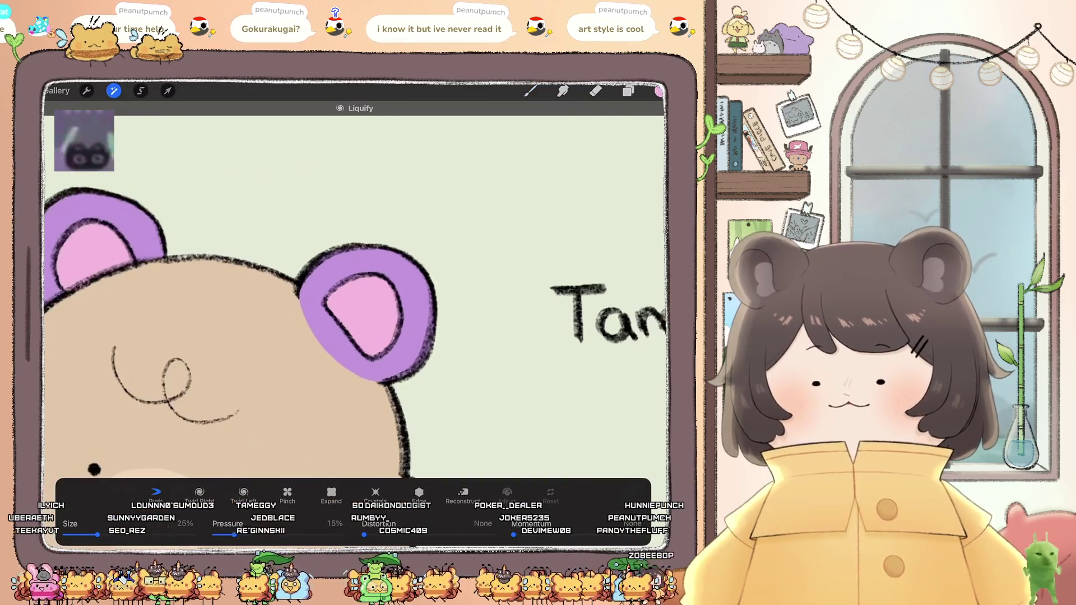
left_click_drag(353, 249, 403, 258)
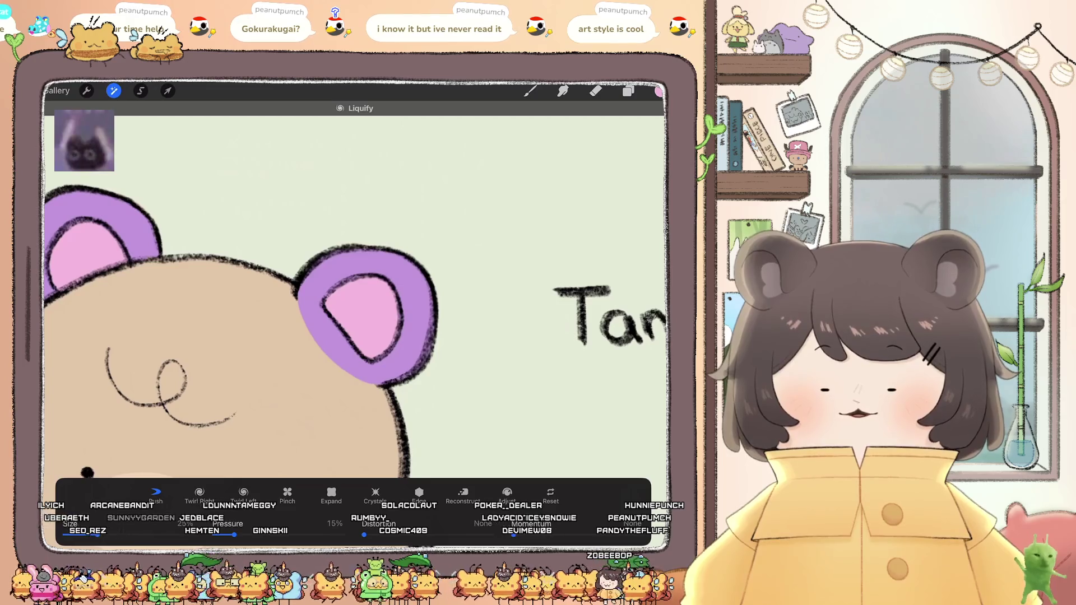
scroll(241, 337, "down", 2)
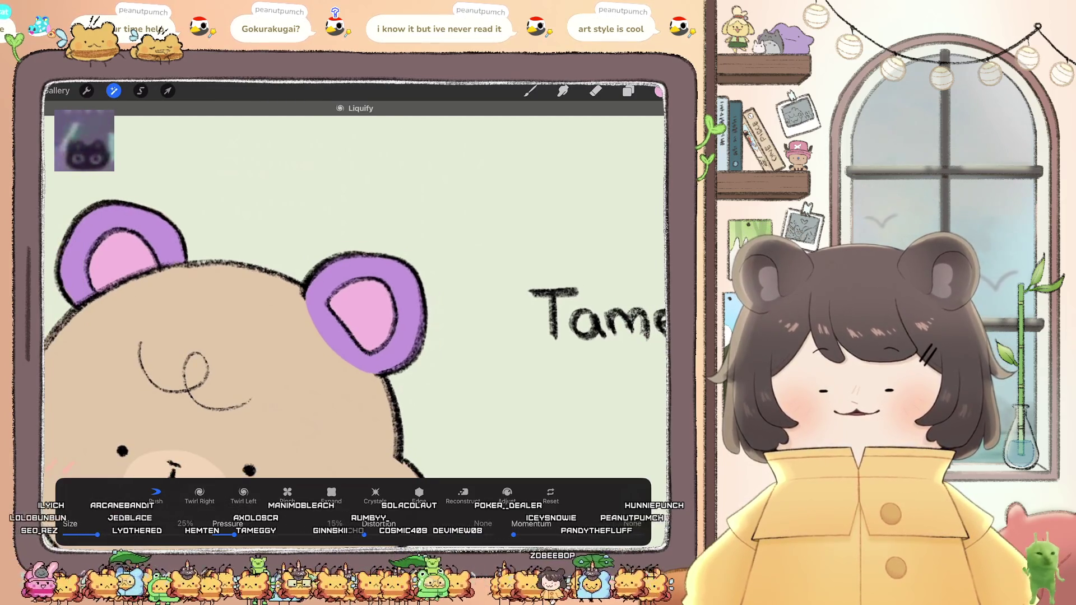
scroll(353, 291, "down", 5)
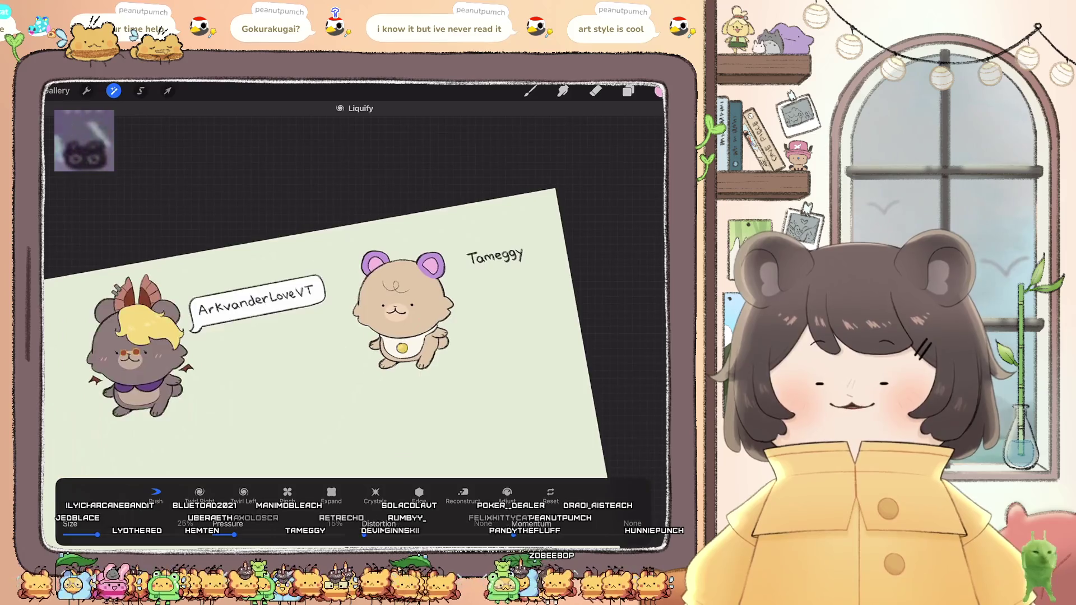
scroll(392, 308, "up", 5)
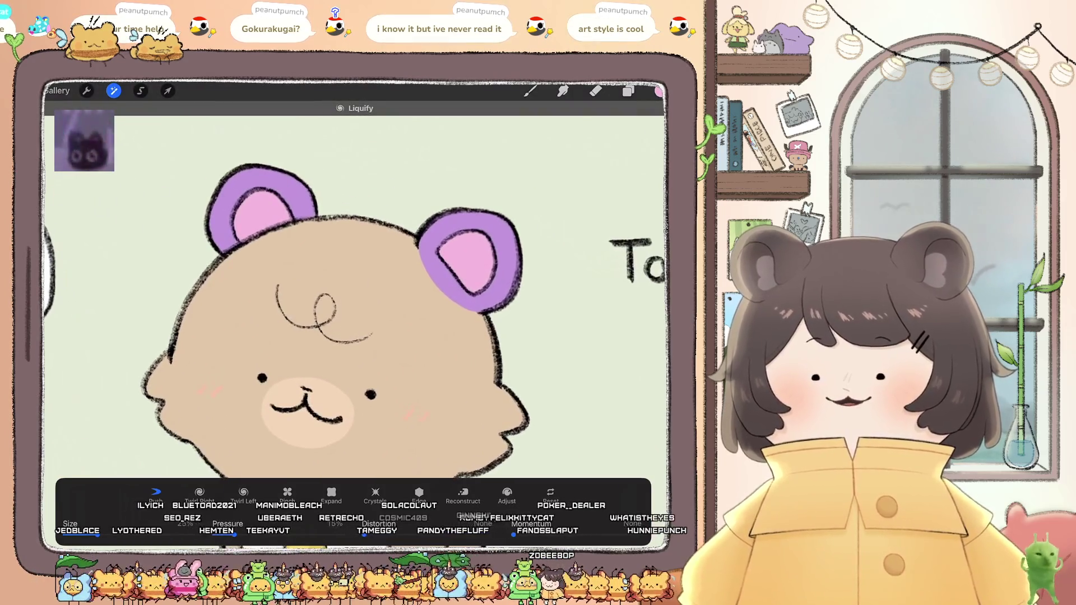
Step: Finish the liquify and check the layer list and the whole page
key("l")
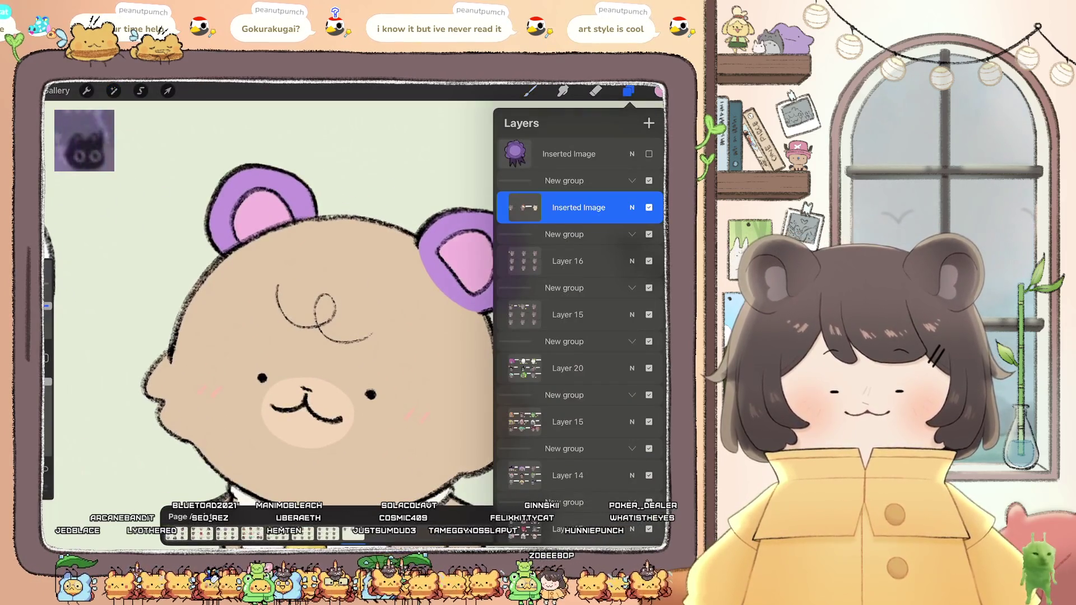
scroll(302, 309, "down", 5)
key("l")
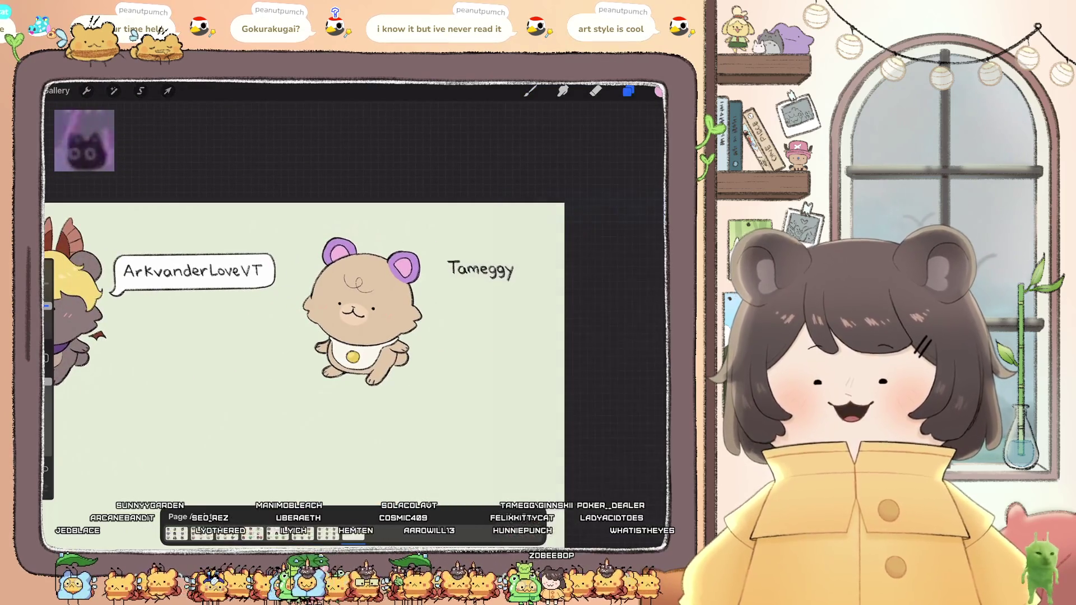
scroll(336, 297, "up", 3)
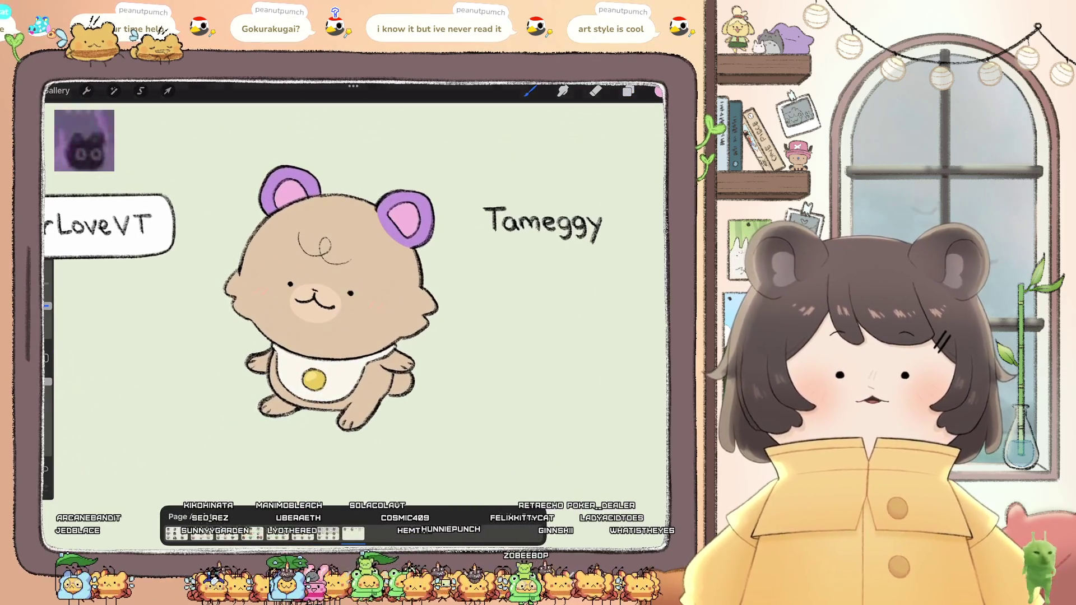
scroll(426, 235, "up", 5)
key("l")
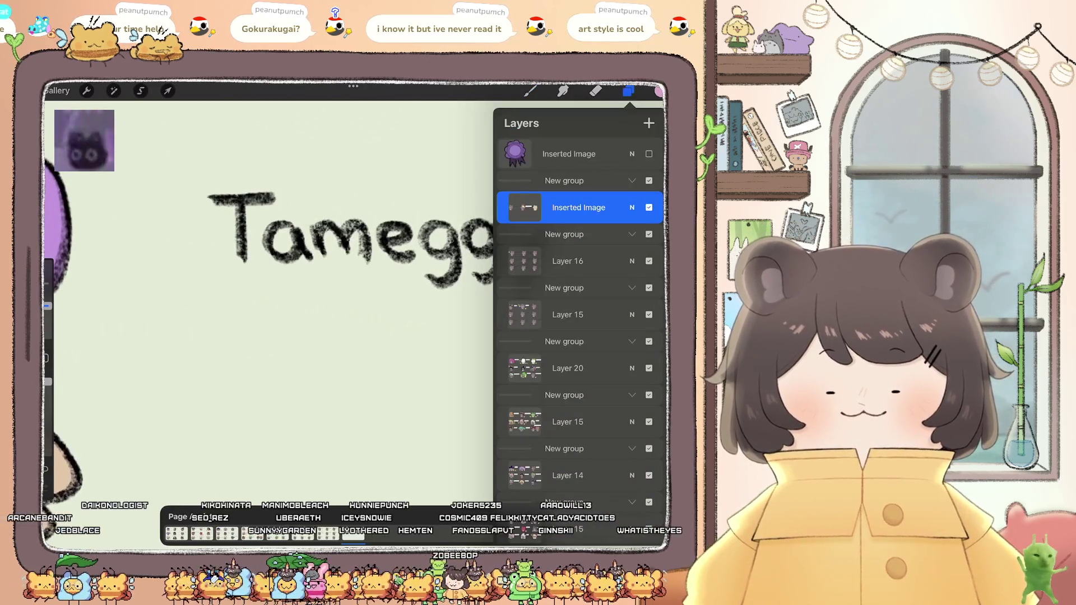
left_click(659, 91)
Step: Select the Chalk brush and rotate the canvas so Tameggy runs vertically
left_click(529, 91)
left_click(570, 320)
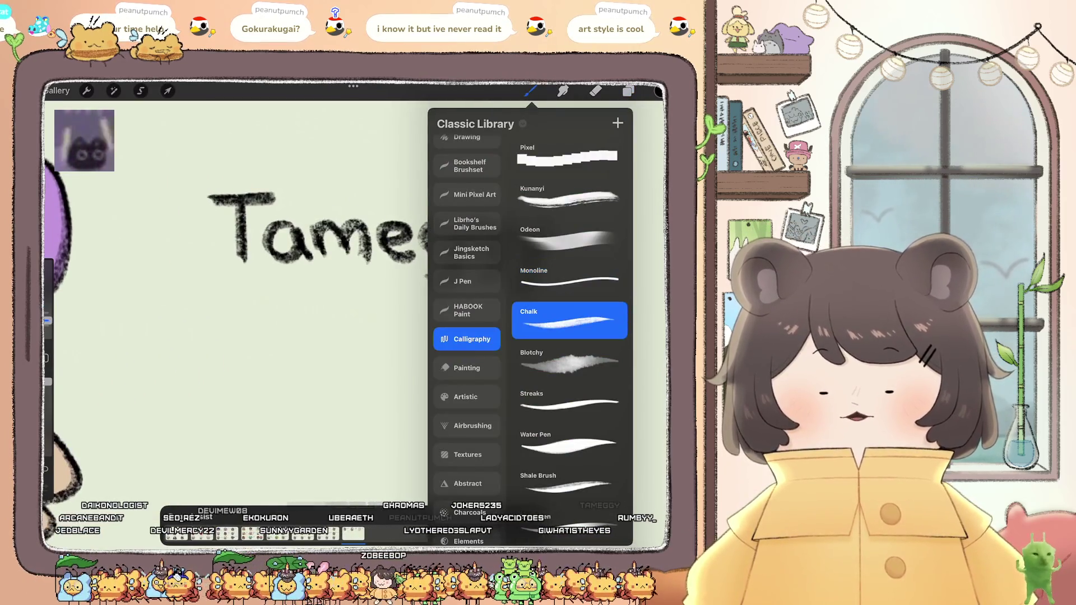
left_click(280, 336)
mouse_move(308, 235)
left_mouse_down()
mouse_move(269, 314)
mouse_move(314, 358)
mouse_move(376, 286)
left_mouse_up()
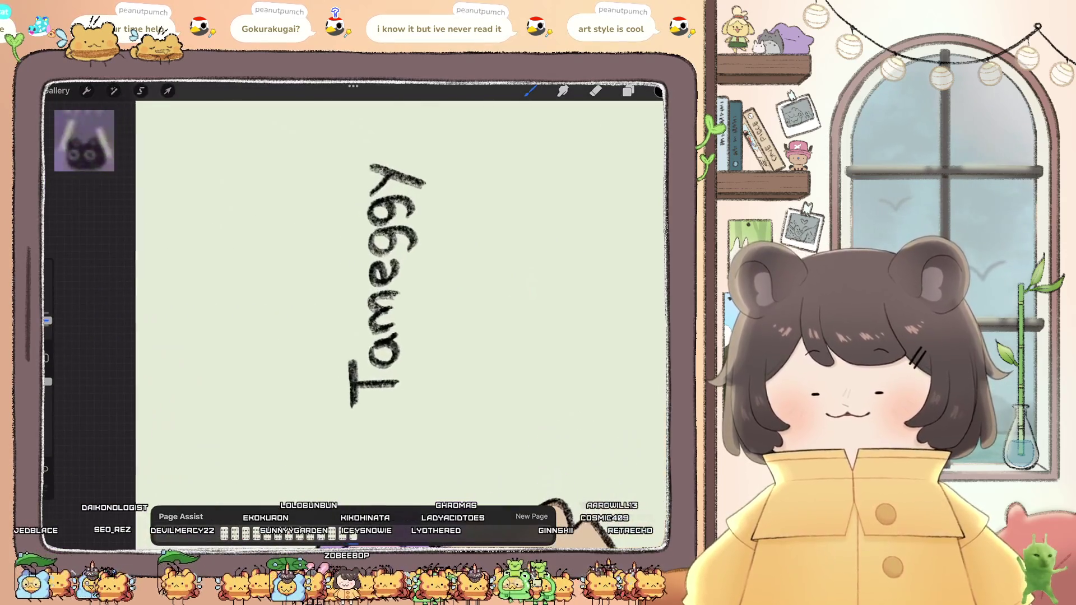
Step: Draw the bubble's side line, shorter top arc and far side around Tameggy, redoing strokes
left_click_drag(329, 416, 348, 125)
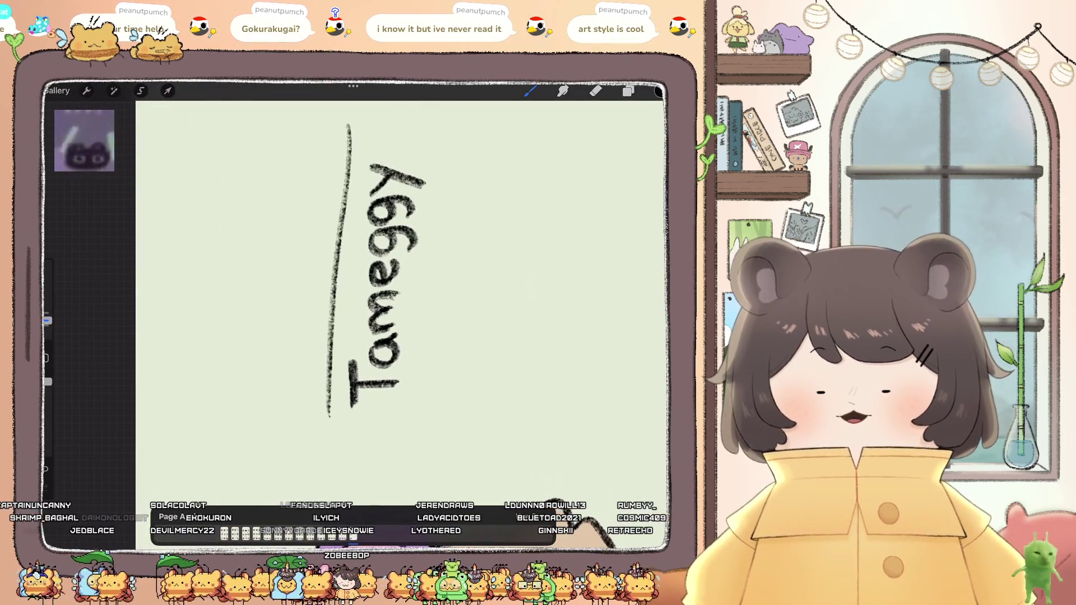
key("ctrl+z")
mouse_move(343, 414)
left_mouse_down()
mouse_move(351, 159)
mouse_move(342, 415)
left_mouse_up()
key("ctrl+z")
mouse_move(340, 213)
left_mouse_down()
mouse_move(372, 175)
mouse_move(434, 202)
left_mouse_up()
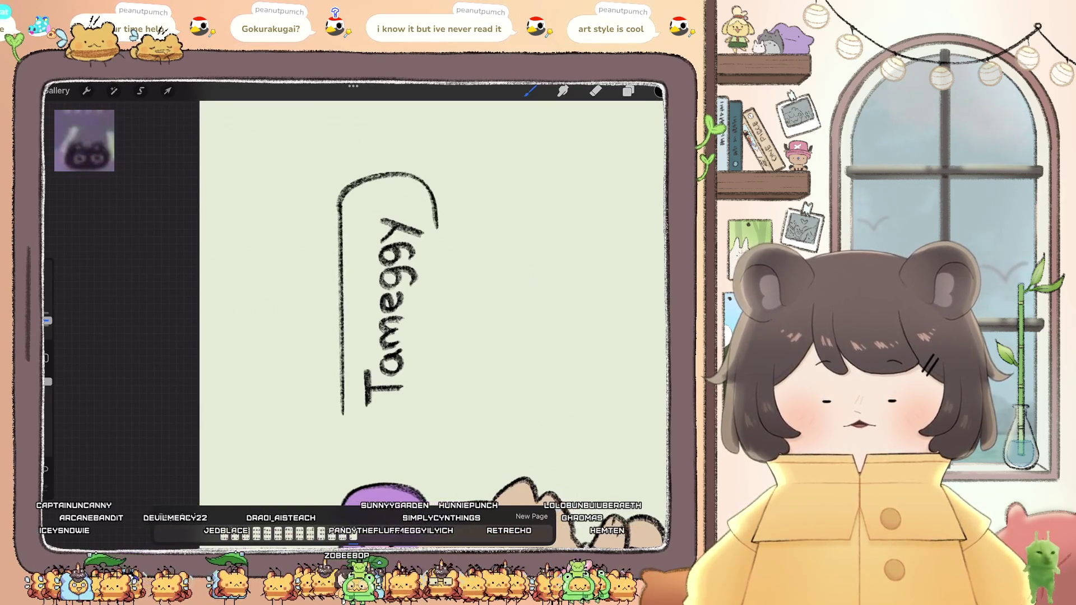
key("ctrl+z")
mouse_move(340, 213)
left_mouse_down()
mouse_move(353, 189)
mouse_move(416, 180)
left_mouse_up()
left_click_drag(443, 220, 446, 418)
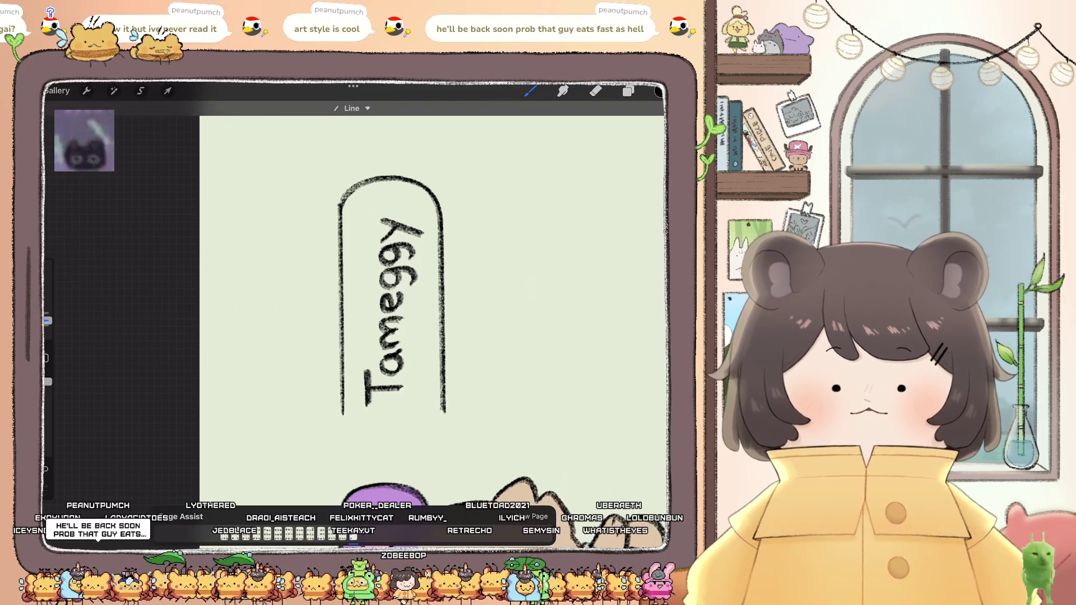
Step: Draw the bubble's left corner down from the top line, then switch to the eraser
scroll(358, 302, "up", 5)
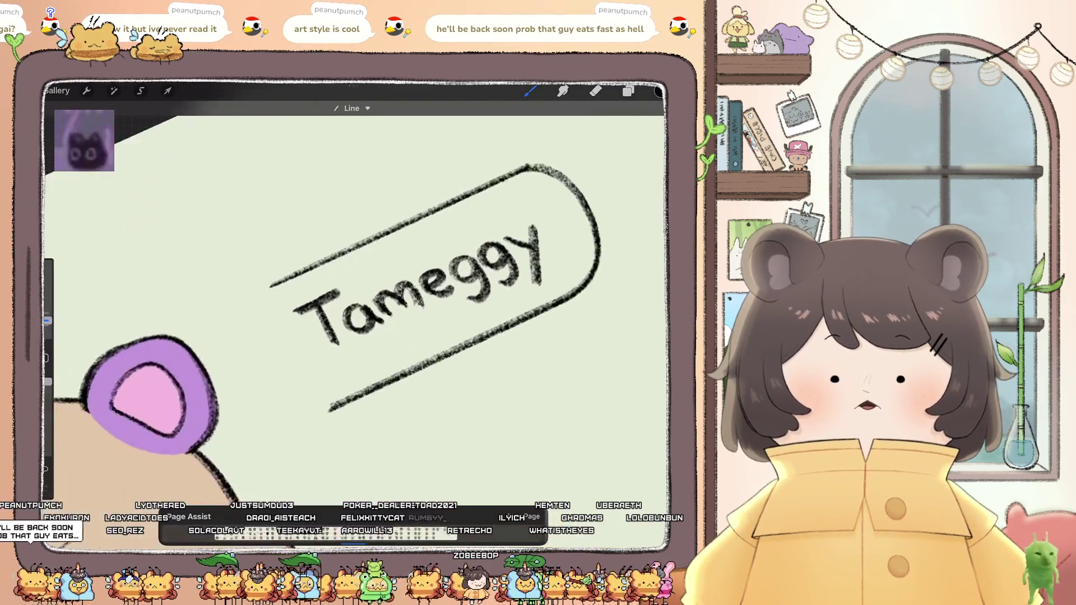
scroll(359, 302, "left", 3)
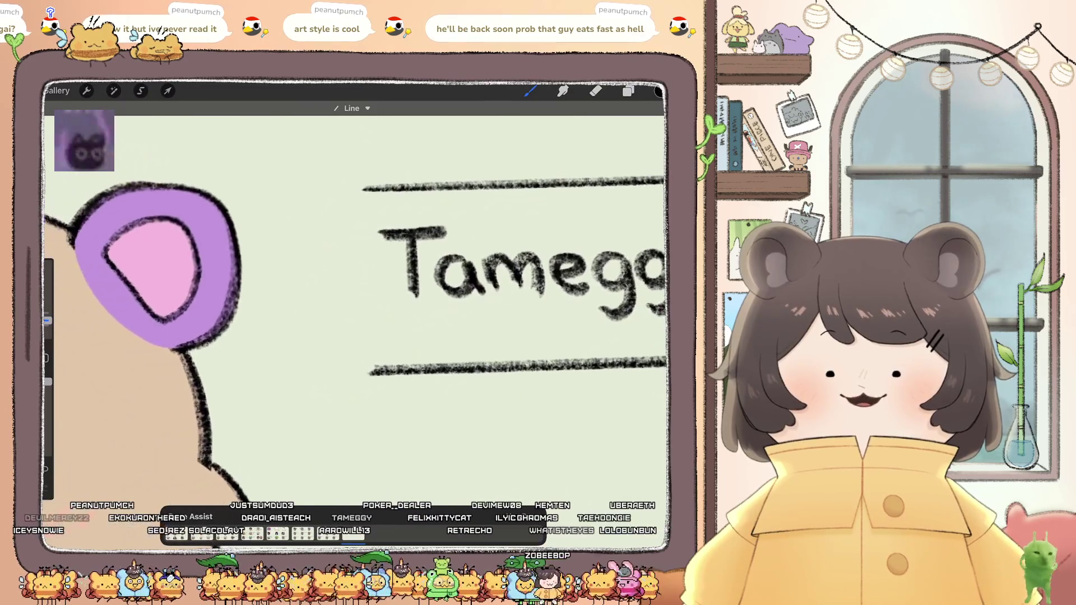
mouse_move(367, 189)
left_mouse_down()
mouse_move(351, 197)
mouse_move(336, 269)
mouse_move(342, 344)
left_mouse_up()
key("ctrl+z")
mouse_move(364, 189)
left_mouse_down()
mouse_move(327, 244)
mouse_move(336, 362)
mouse_move(311, 395)
mouse_move(367, 370)
left_mouse_up()
scroll(353, 292, "down", 3)
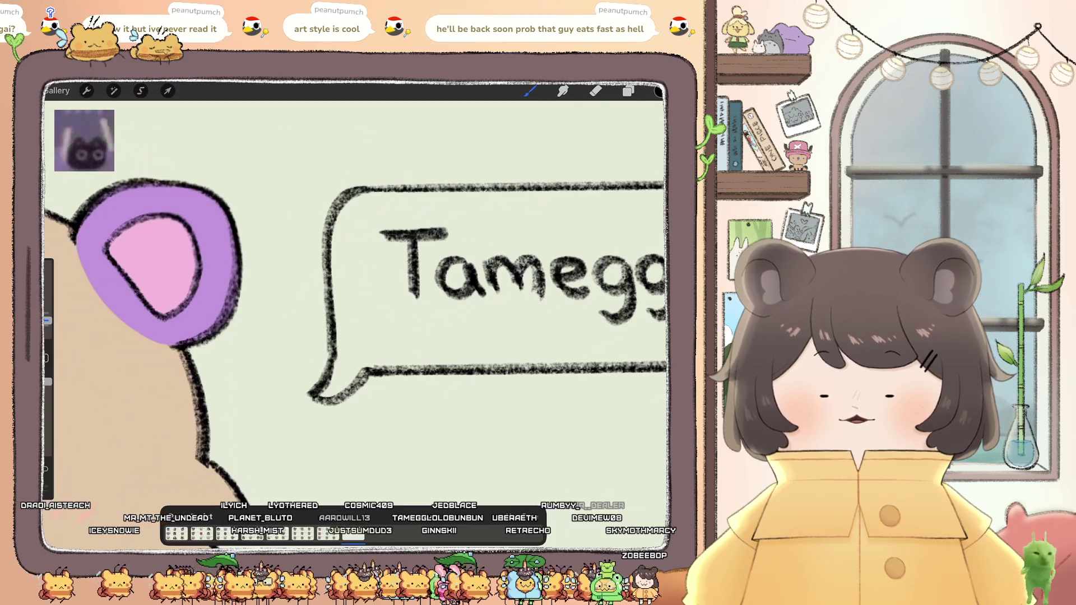
scroll(353, 291, "down", 3)
scroll(291, 336, "down", 3)
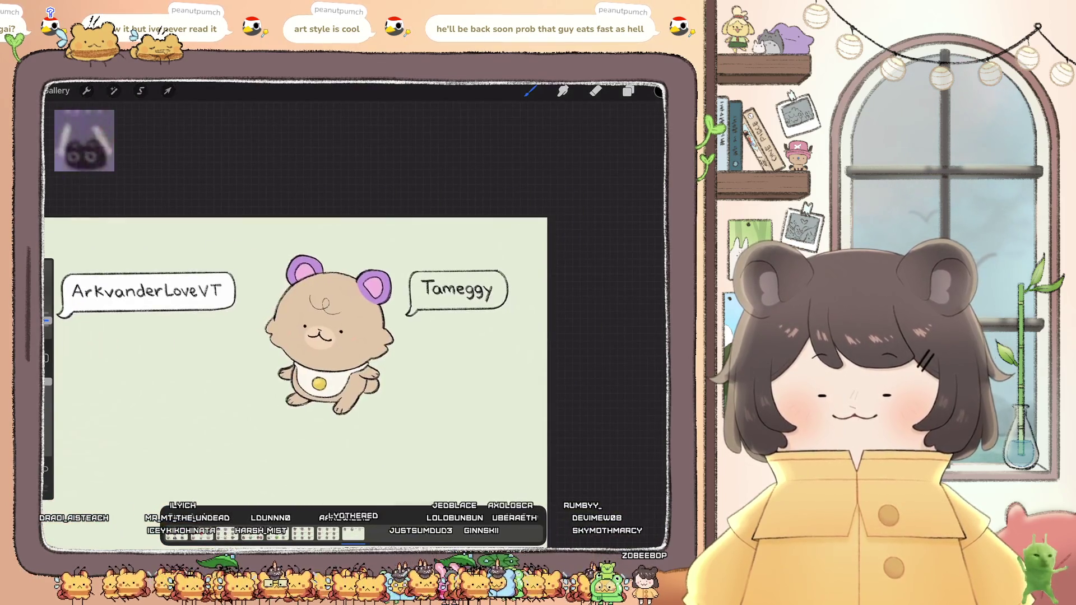
scroll(476, 292, "up", 10)
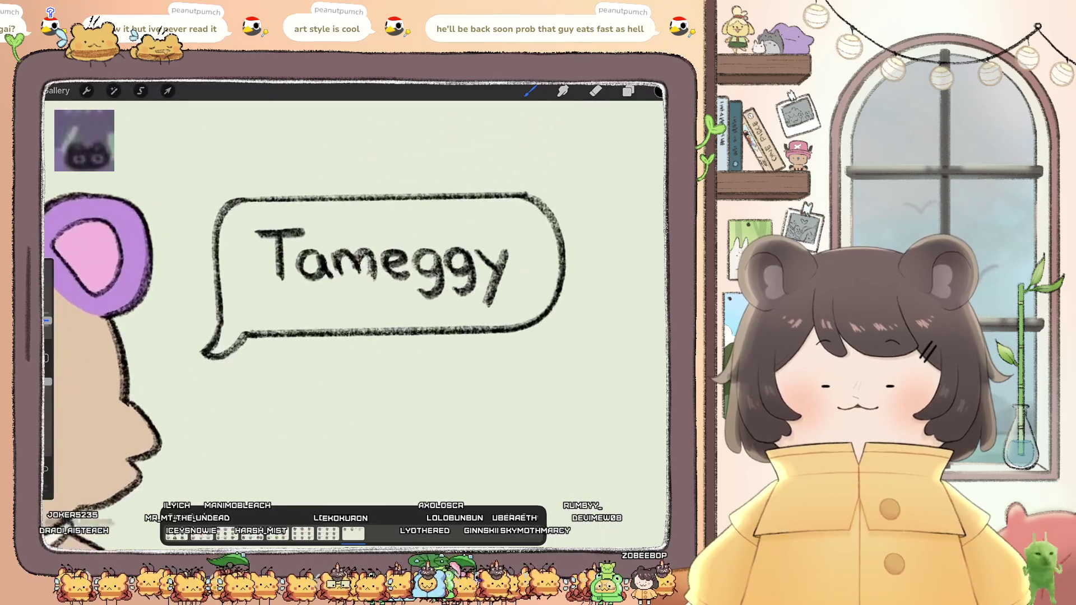
key("e")
left_click(627, 90)
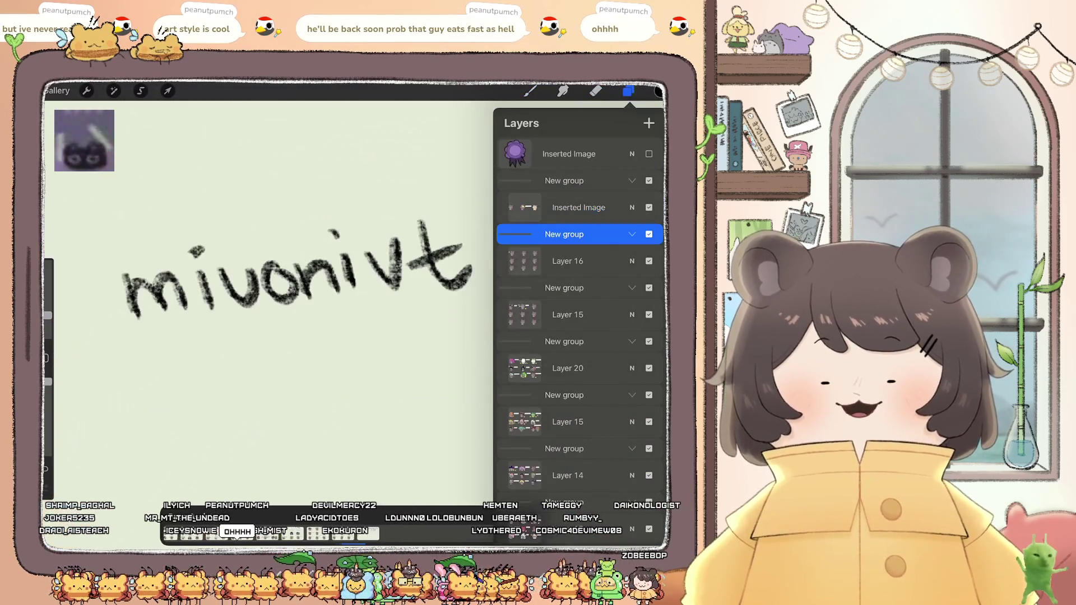
Step: Move Inserted Image above Layer 31, select Layer 31, and pick white with the Monoline brush
left_click(578, 239)
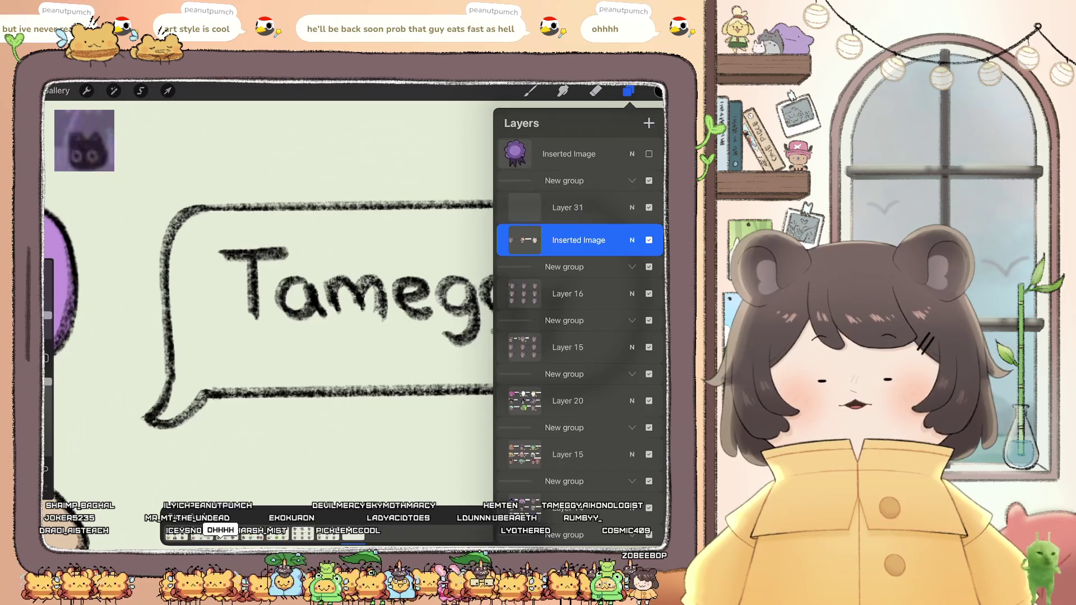
left_click_drag(578, 239, 592, 207)
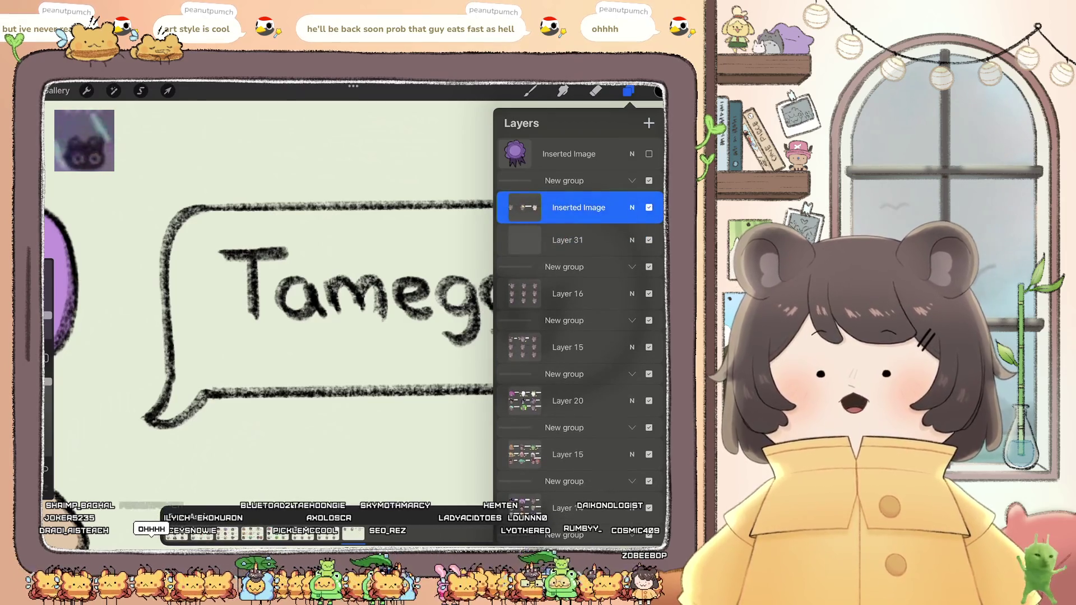
left_click(567, 240)
scroll(269, 314, "down", 2)
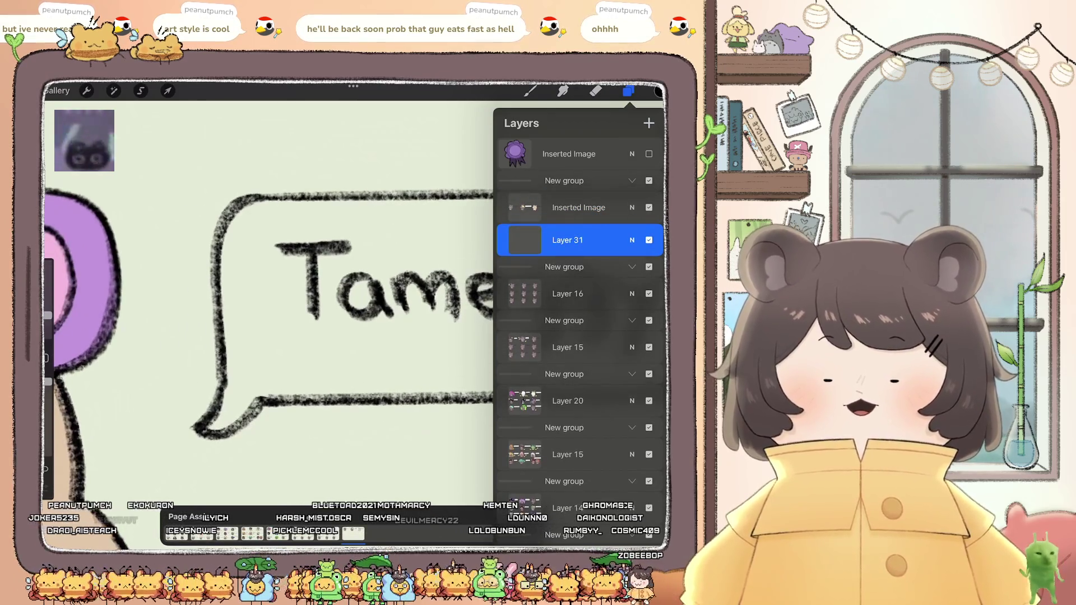
left_click(657, 91)
left_click(530, 91)
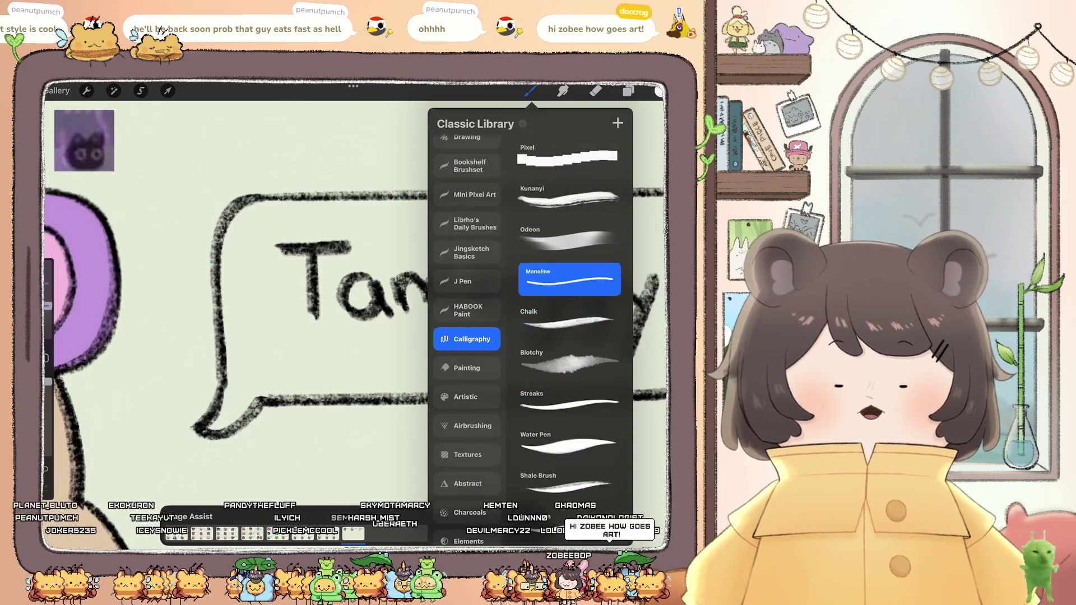
left_click(570, 281)
Step: Paint white along the bubble's inner edges and ColorDrop-fill its interior
mouse_move(232, 230)
left_mouse_down()
mouse_move(256, 213)
mouse_move(232, 235)
mouse_move(215, 428)
mouse_move(249, 379)
mouse_move(280, 397)
left_mouse_up()
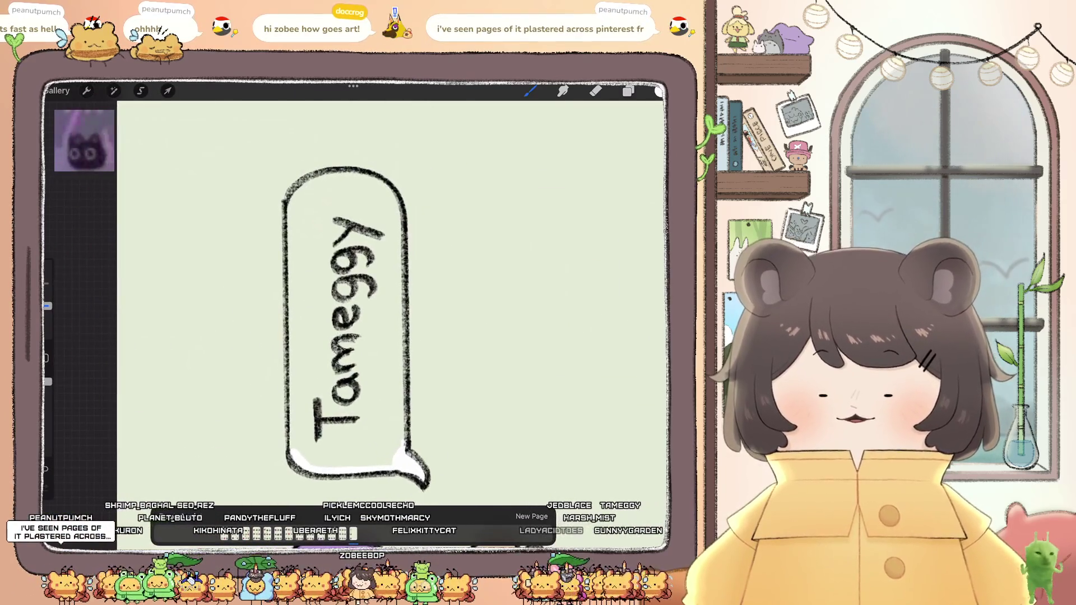
left_click_drag(403, 441, 403, 400)
left_click_drag(401, 357, 400, 225)
mouse_move(340, 174)
left_mouse_down()
mouse_move(312, 182)
mouse_move(291, 244)
mouse_move(291, 369)
left_mouse_up()
left_click_drag(292, 435, 294, 448)
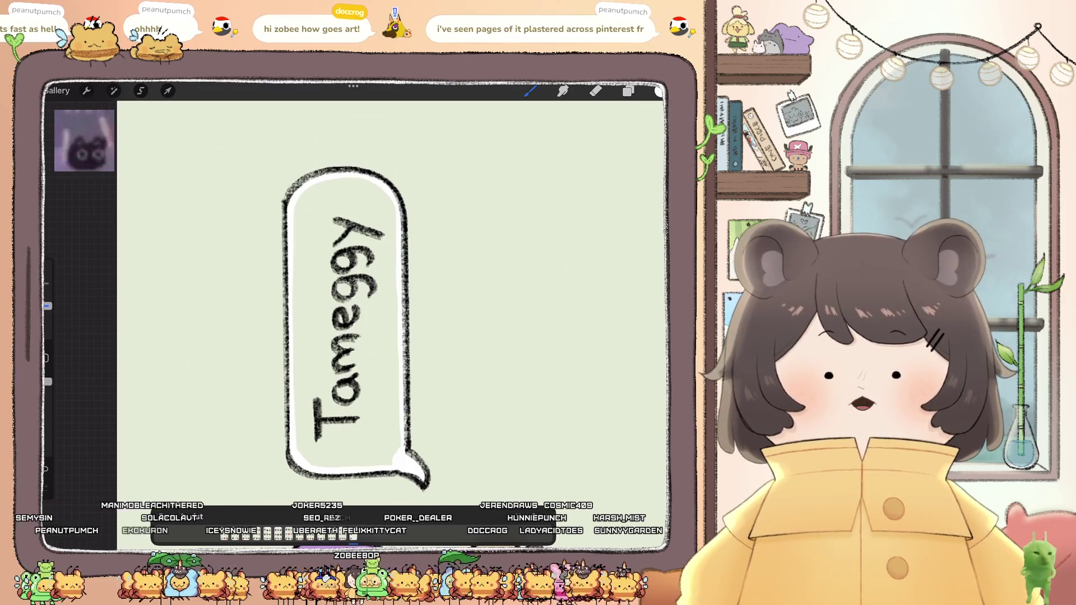
left_click_drag(659, 91, 347, 313)
scroll(392, 314, "down", 3)
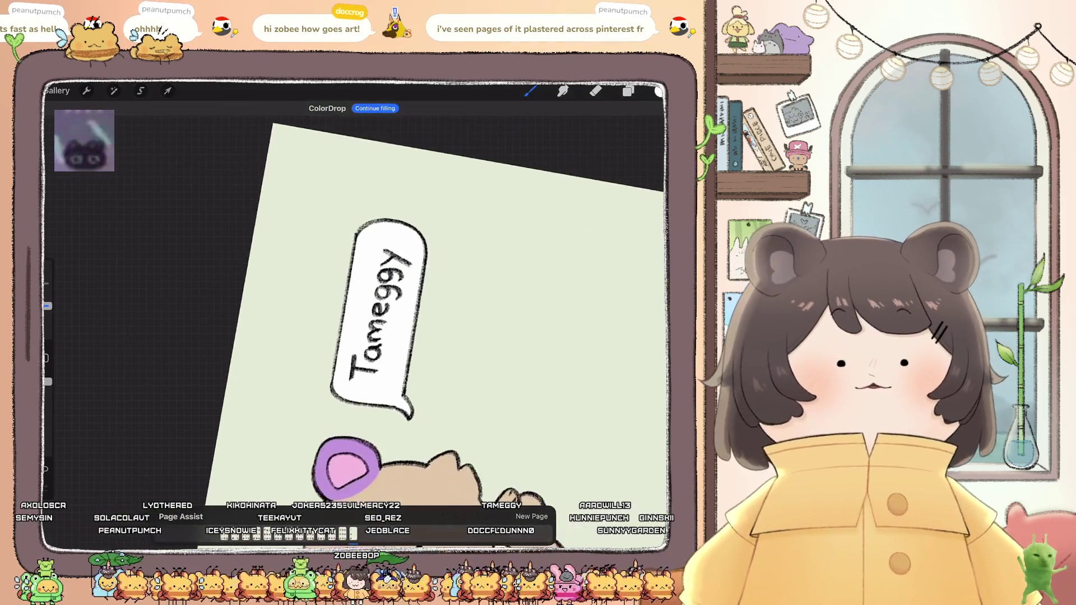
scroll(353, 314, "up", 3)
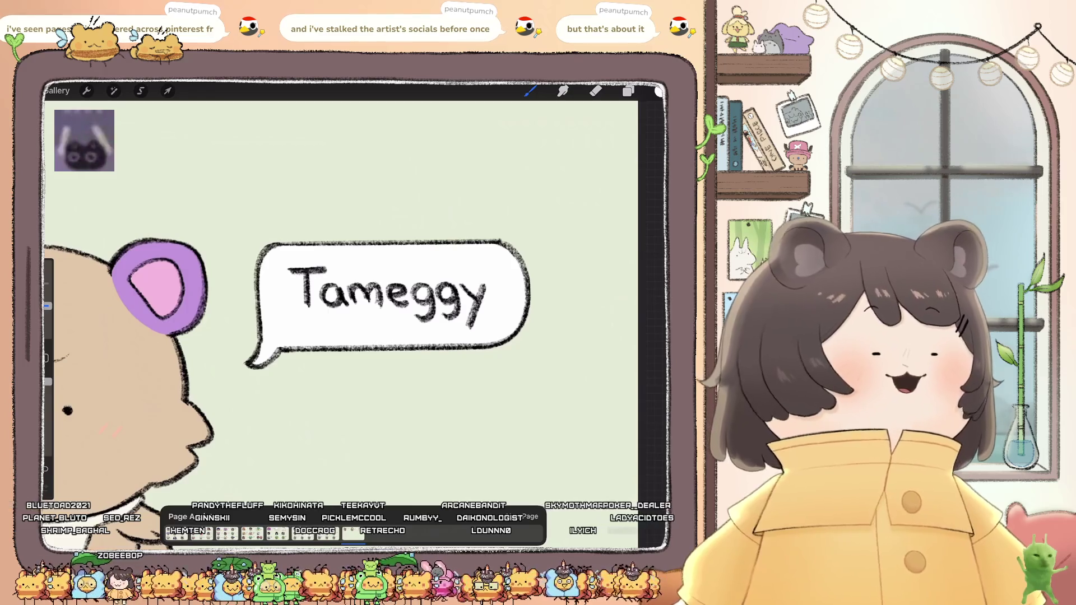
scroll(336, 292, "down", 5)
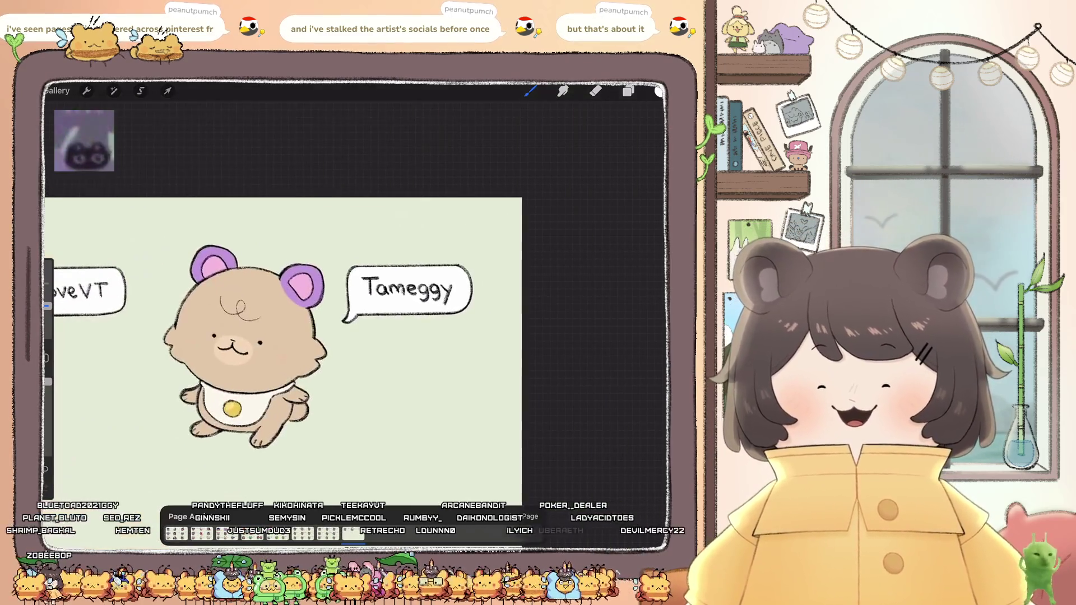
Step: Merge Layer 31 with Inserted Image, zoom out over the raid canvas, and go to Gallery
scroll(314, 291, "up", 8)
left_click(628, 91)
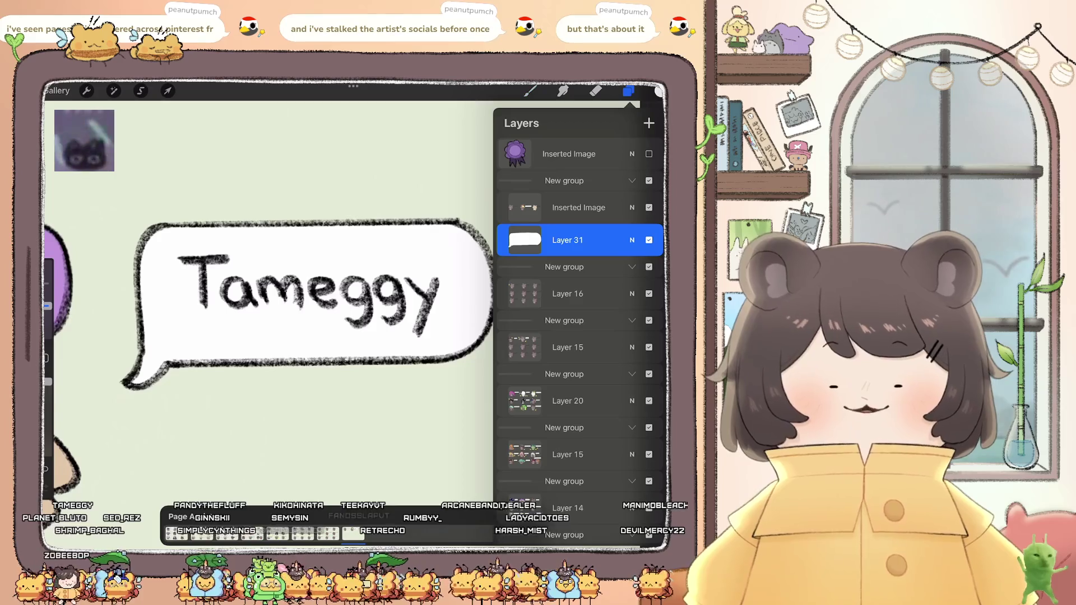
scroll(580, 336, "down", 1)
scroll(281, 292, "down", 5)
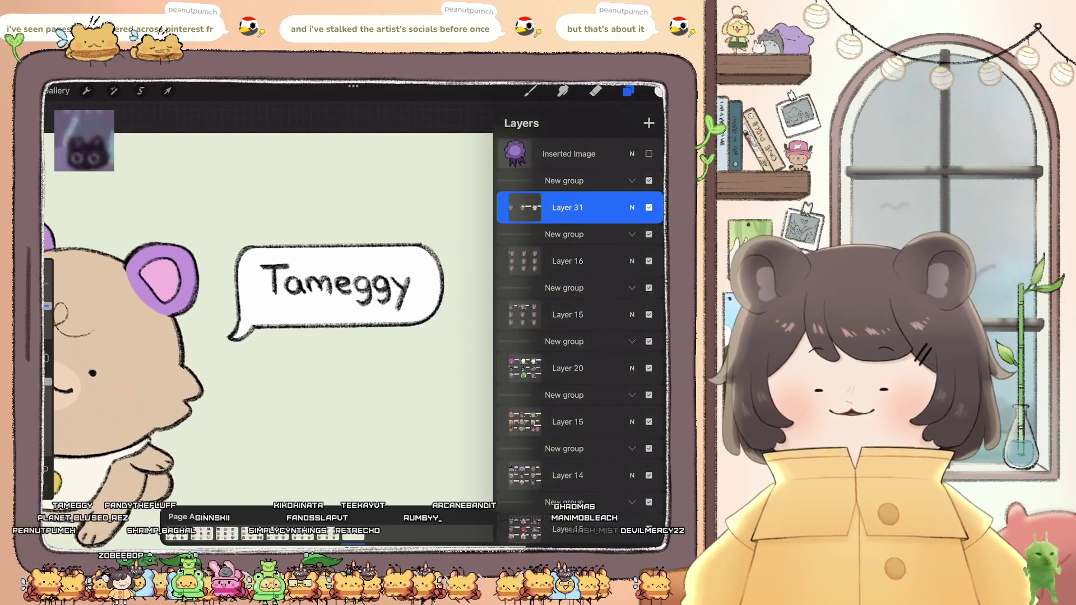
left_click(530, 90)
scroll(314, 291, "down", 3)
scroll(336, 314, "down", 5)
scroll(359, 313, "up", 2)
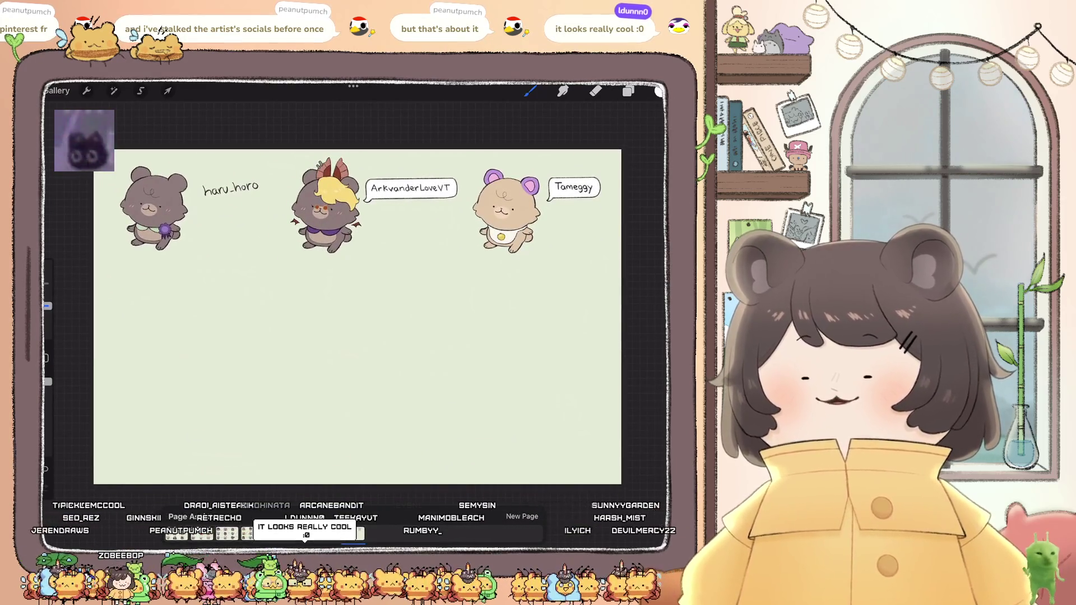
left_click(56, 90)
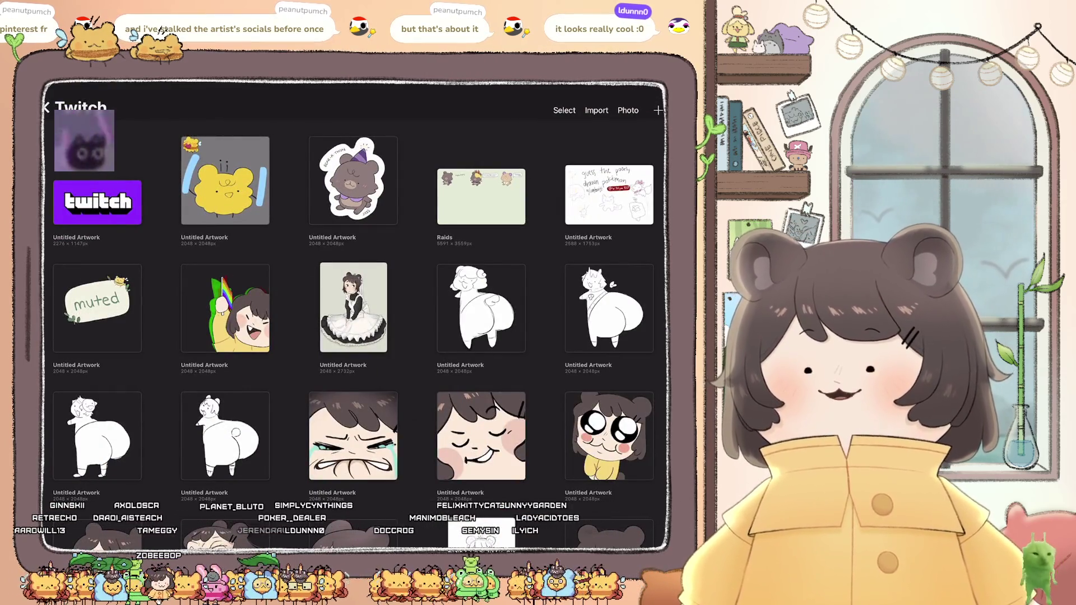
Step: Briefly open the yellow bear animation, then scroll the main gallery and open Circuitree
left_click(225, 181)
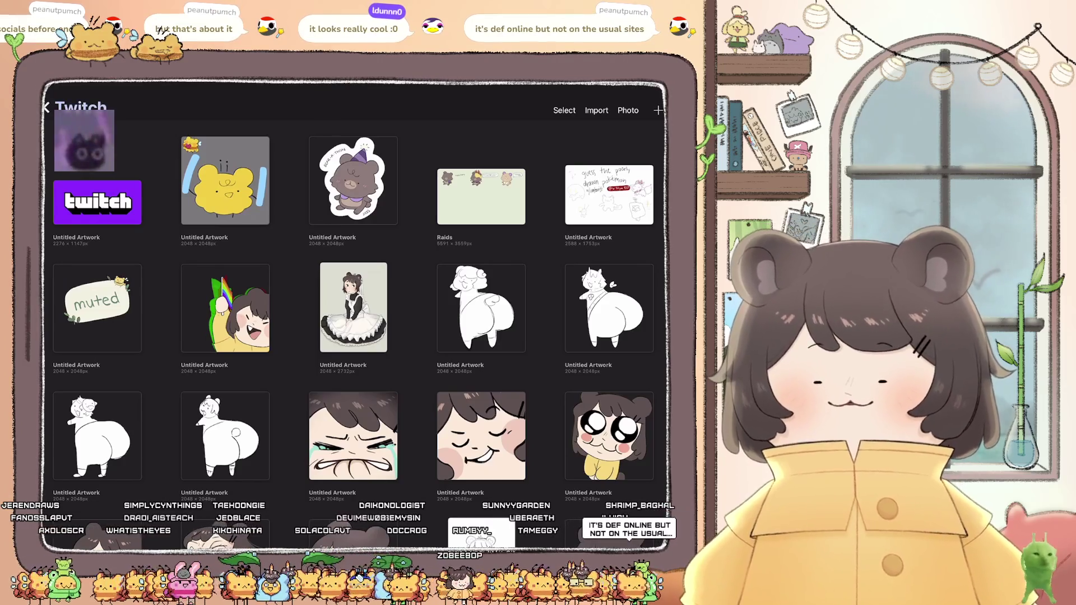
left_click(47, 107)
scroll(353, 309, "down", 3)
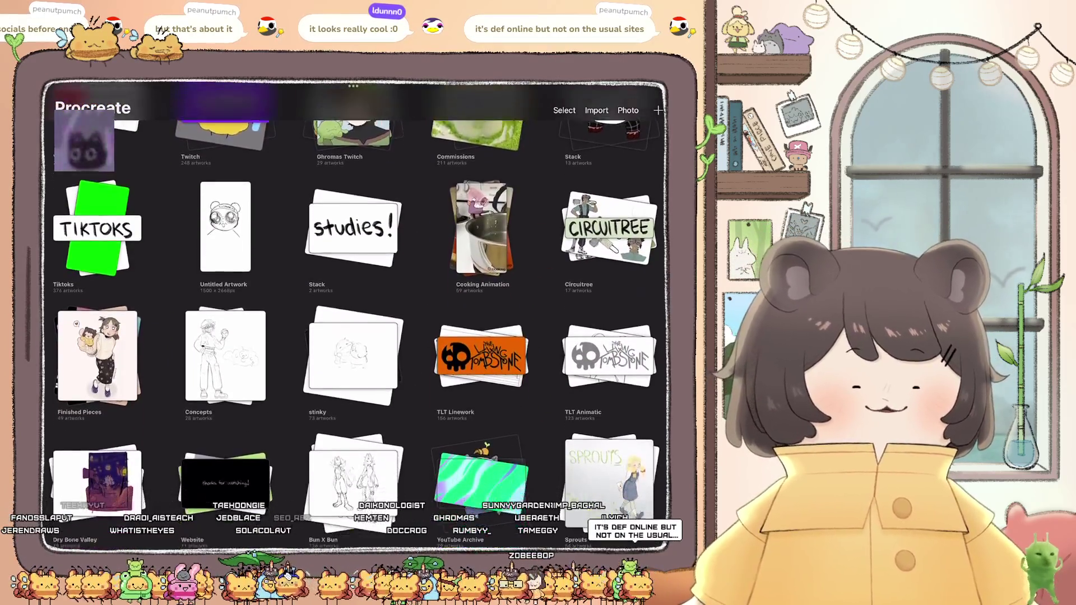
scroll(353, 314, "down", 5)
scroll(353, 314, "up", 10)
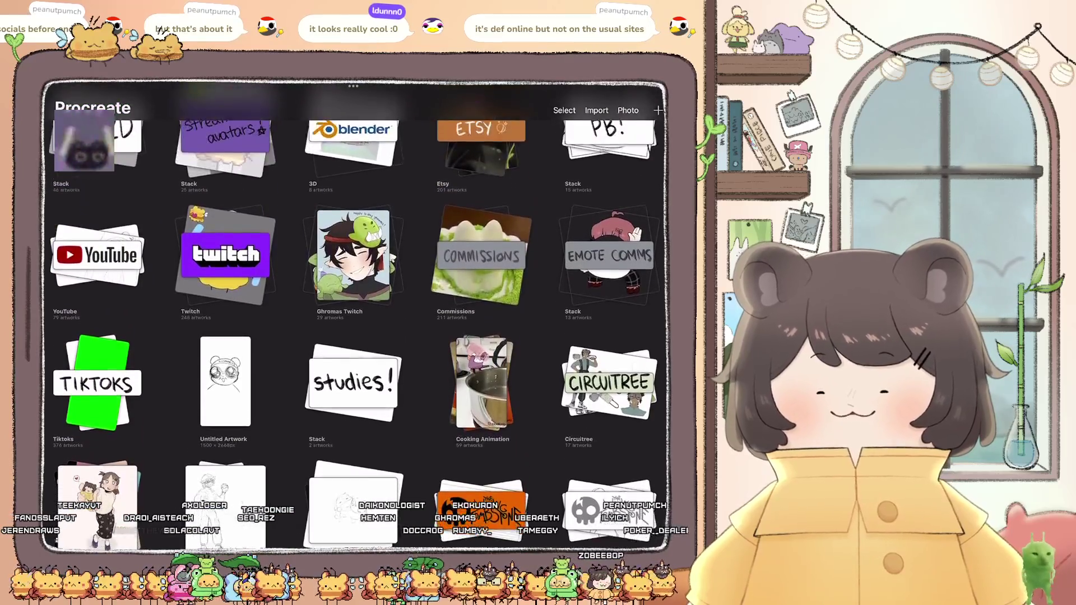
scroll(353, 308, "down", 4)
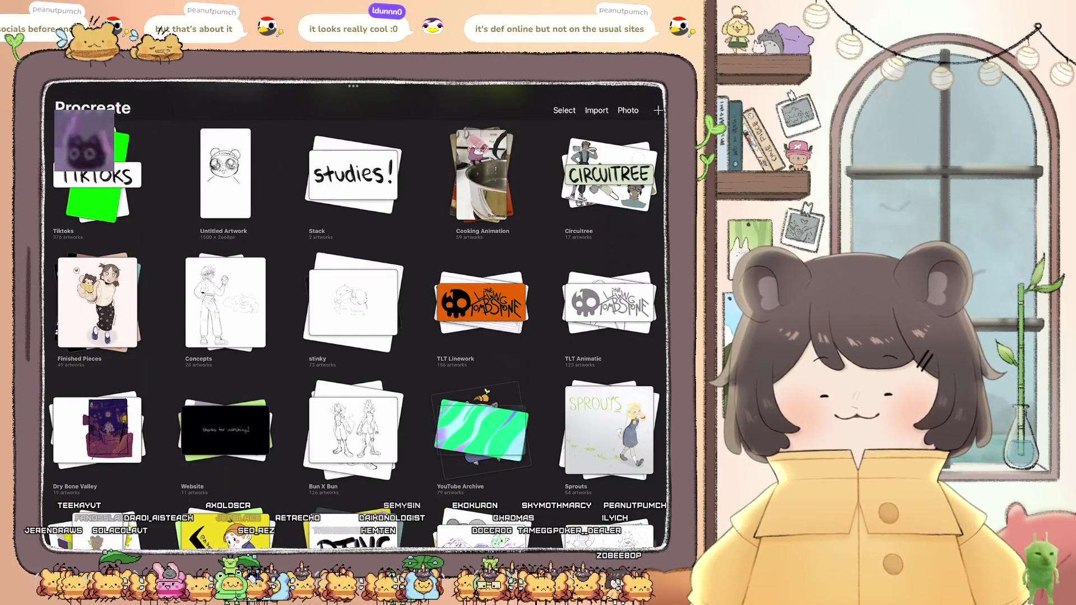
scroll(353, 308, "down", 5)
scroll(353, 308, "up", 5)
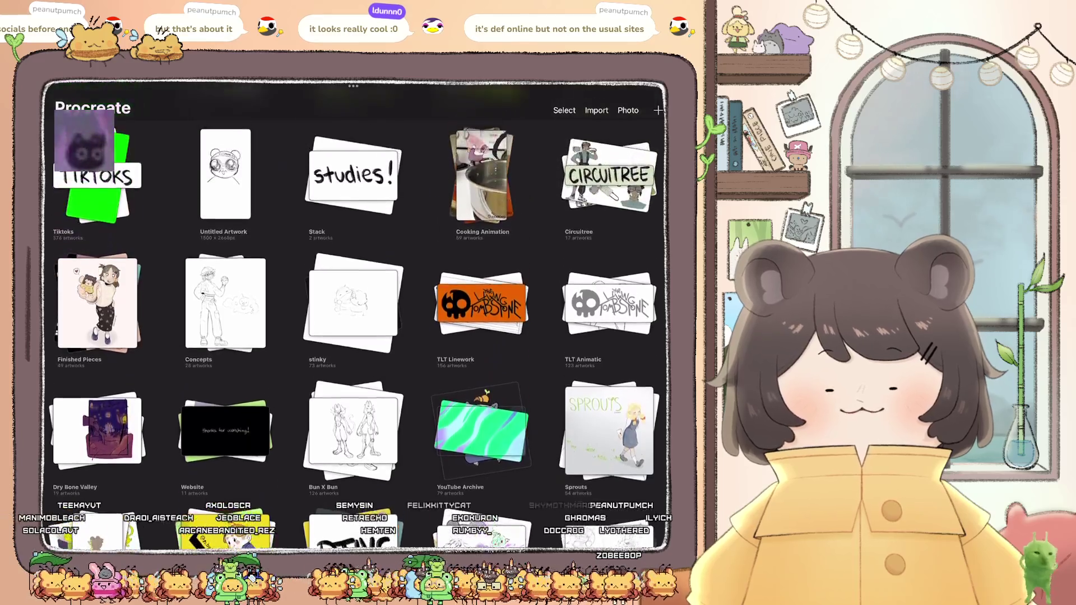
scroll(353, 309, "up", 2)
left_click(611, 241)
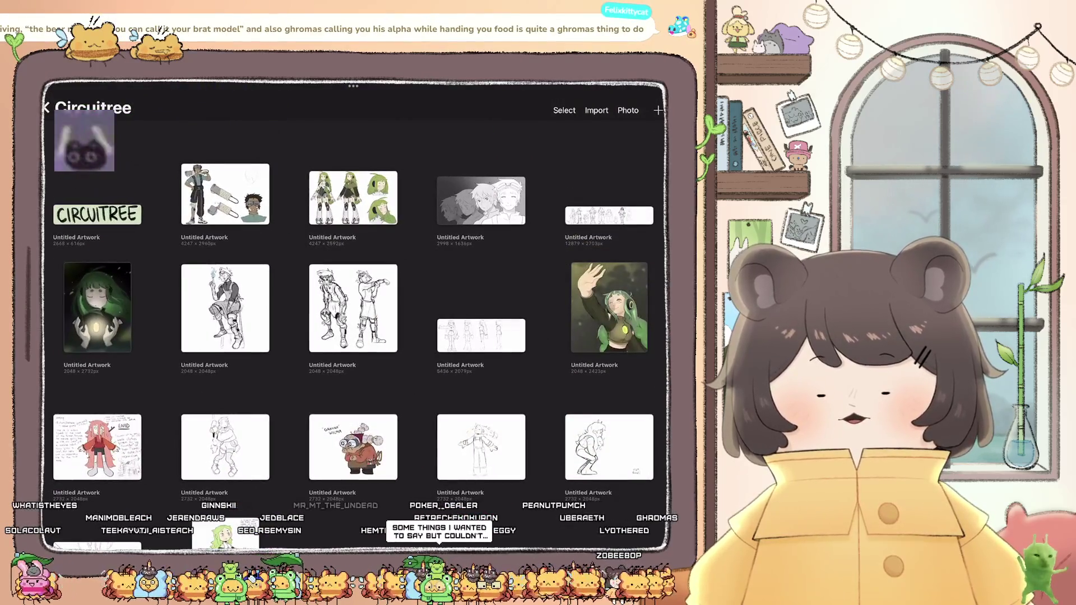
Step: View the green character sheet, then zoom around the 4247×2960 reference's character and weapons
left_click(353, 198)
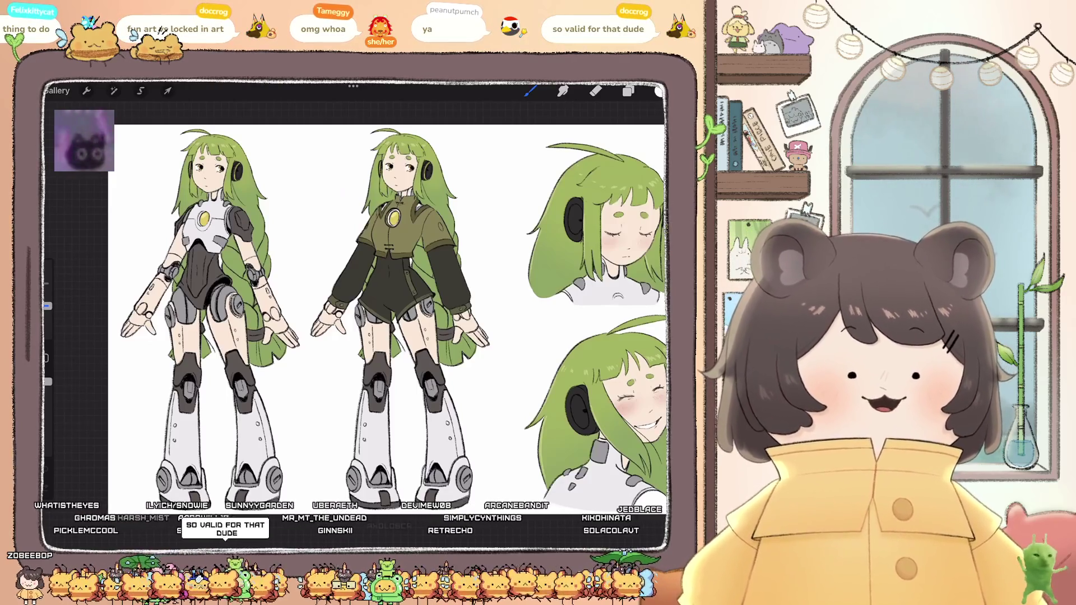
left_click(57, 90)
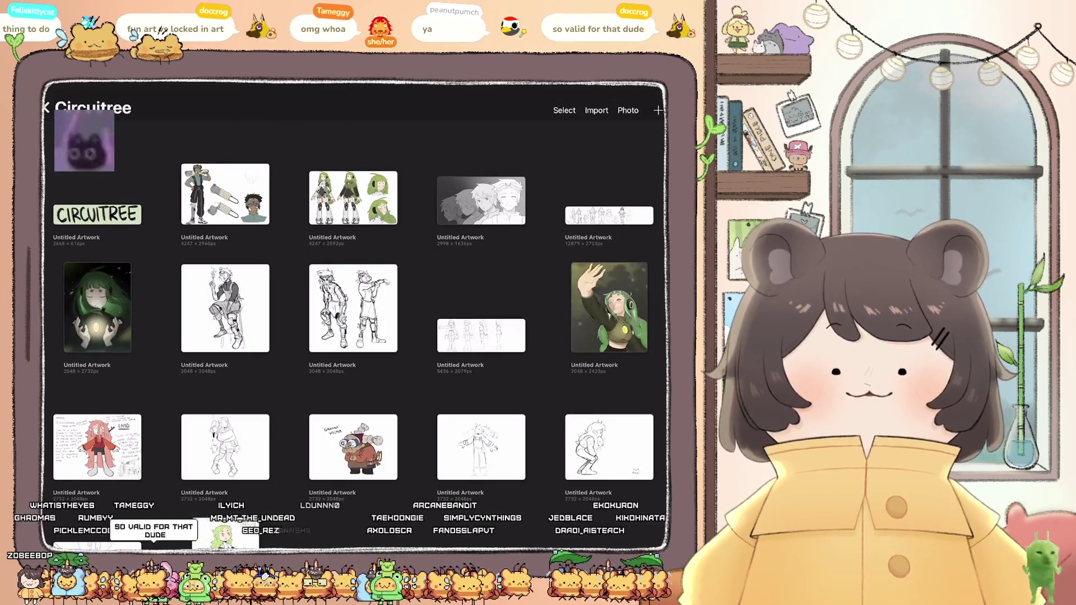
left_click(225, 193)
scroll(358, 314, "up", 5)
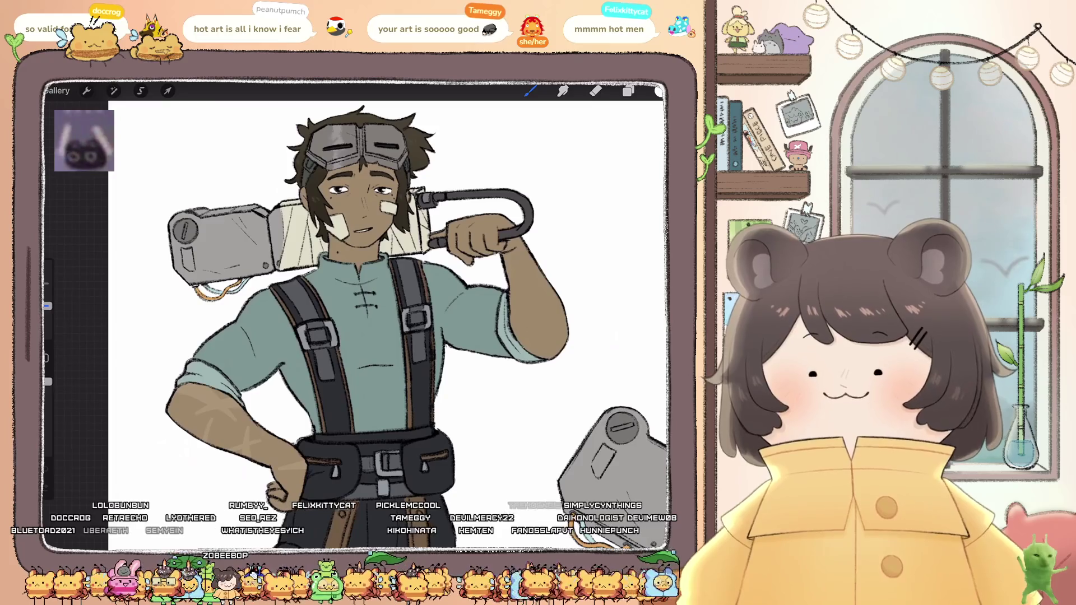
scroll(358, 314, "up", 5)
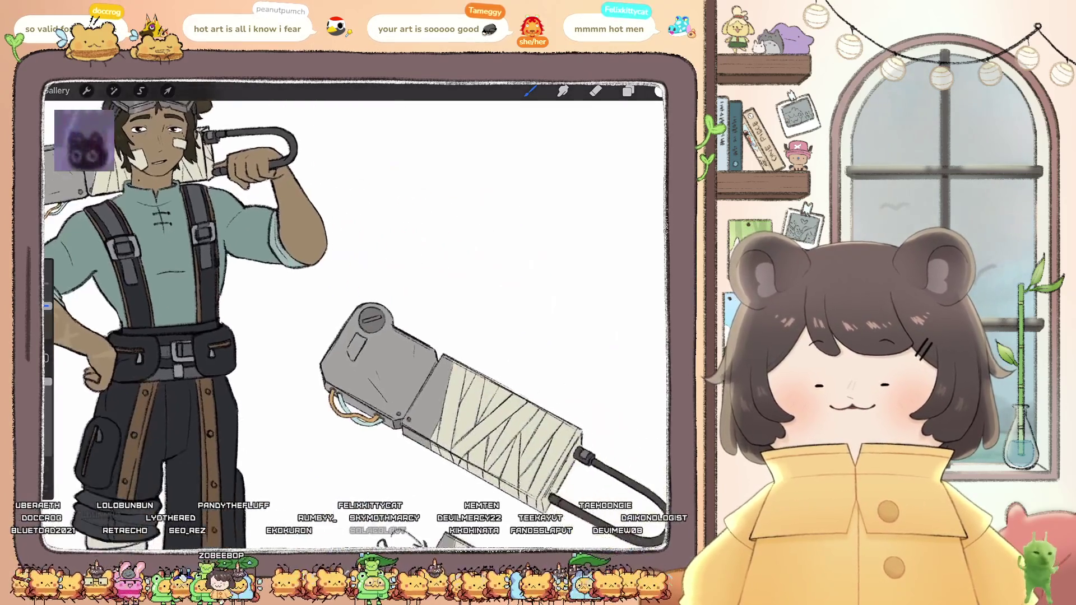
scroll(353, 314, "down", 5)
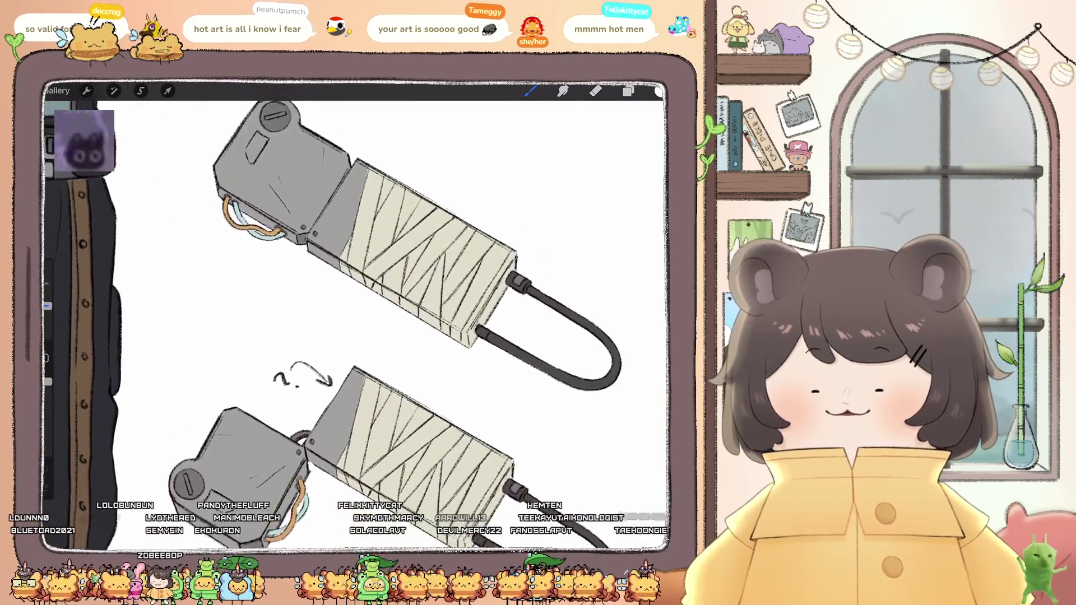
scroll(359, 314, "down", 8)
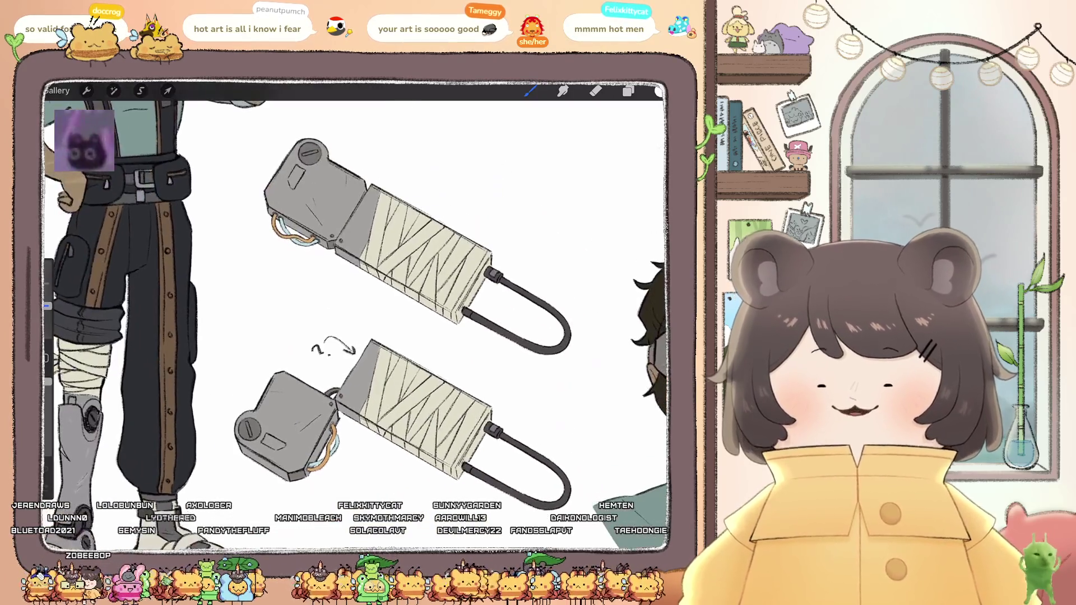
scroll(359, 314, "up", 5)
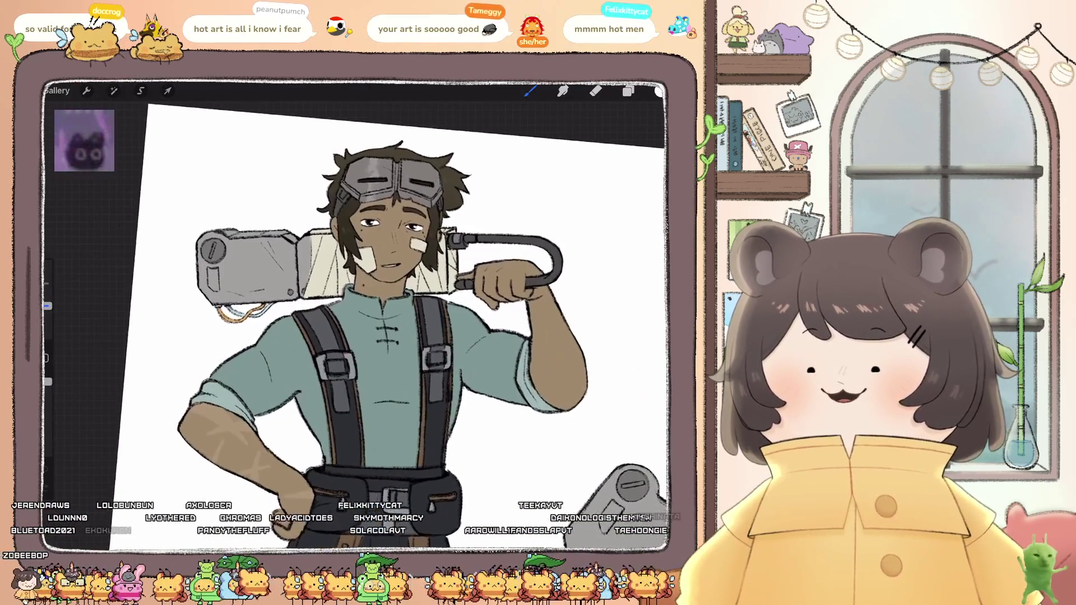
scroll(359, 314, "down", 1)
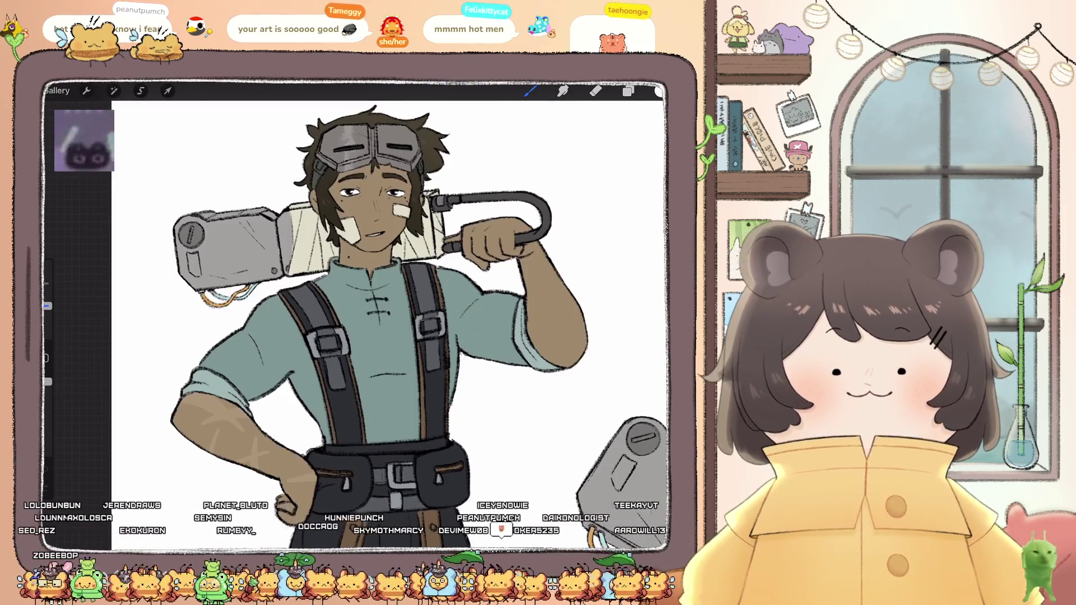
scroll(359, 297, "down", 5)
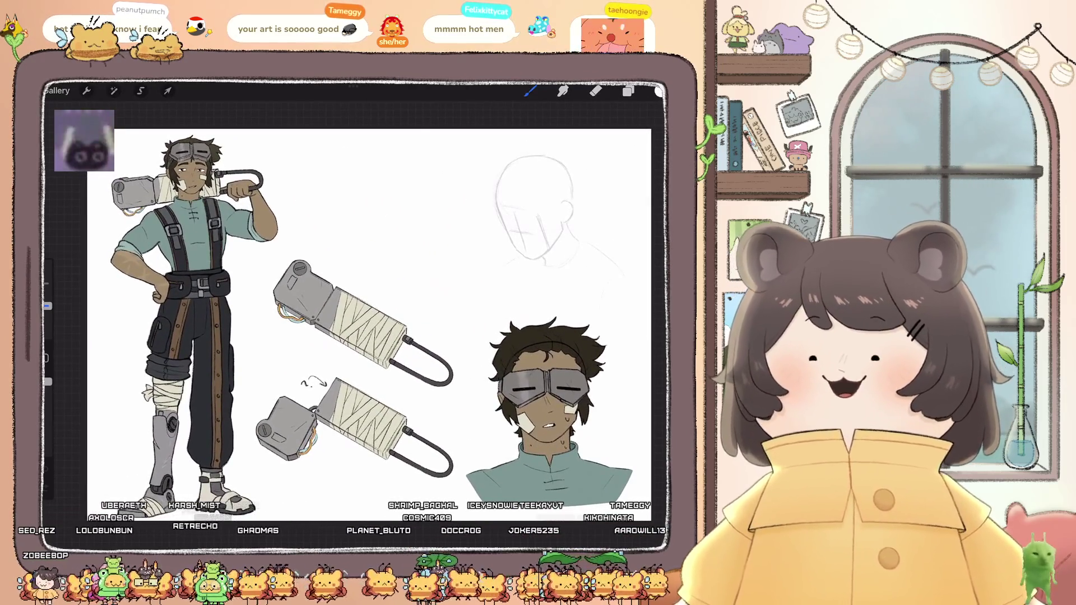
left_click(56, 91)
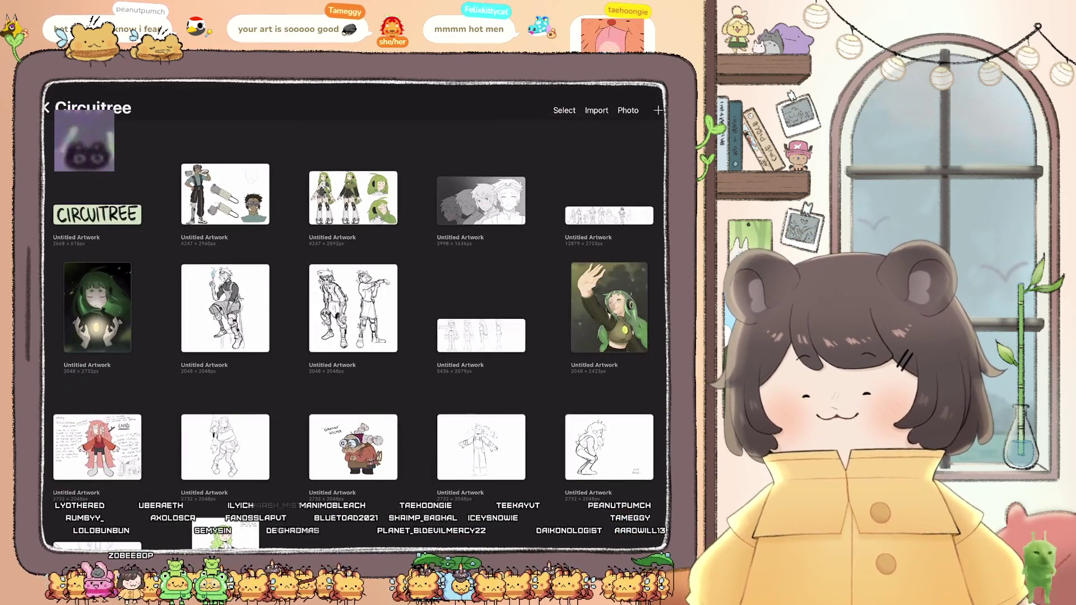
Step: Go to the main gallery, open the Twitch stack, and tap the yellow bee animation
left_click(46, 107)
scroll(353, 314, "down", 5)
scroll(353, 314, "up", 2)
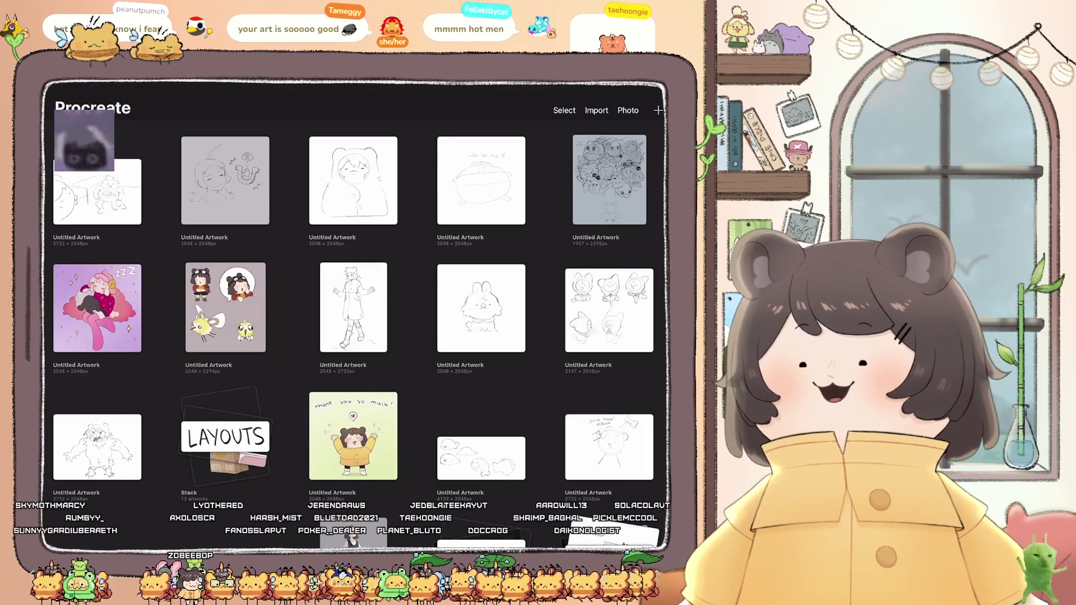
scroll(353, 314, "down", 10)
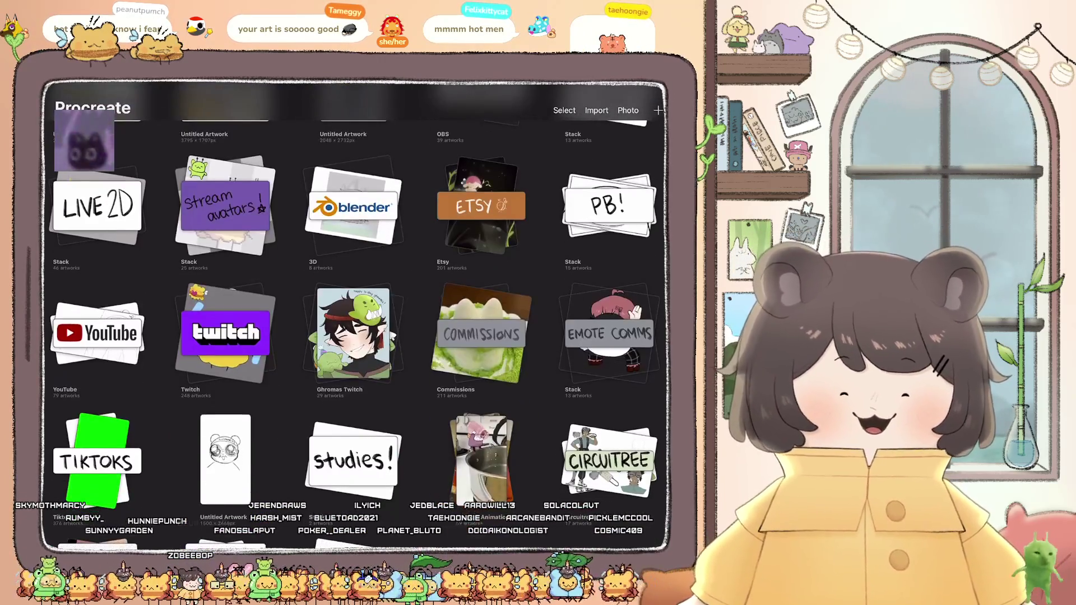
left_click(226, 333)
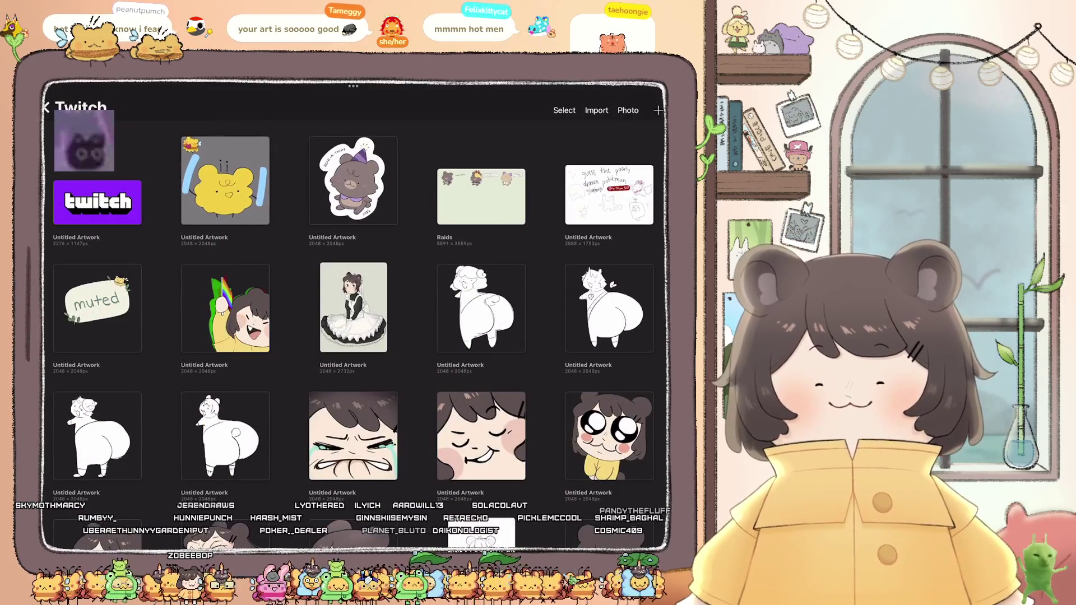
left_click(225, 181)
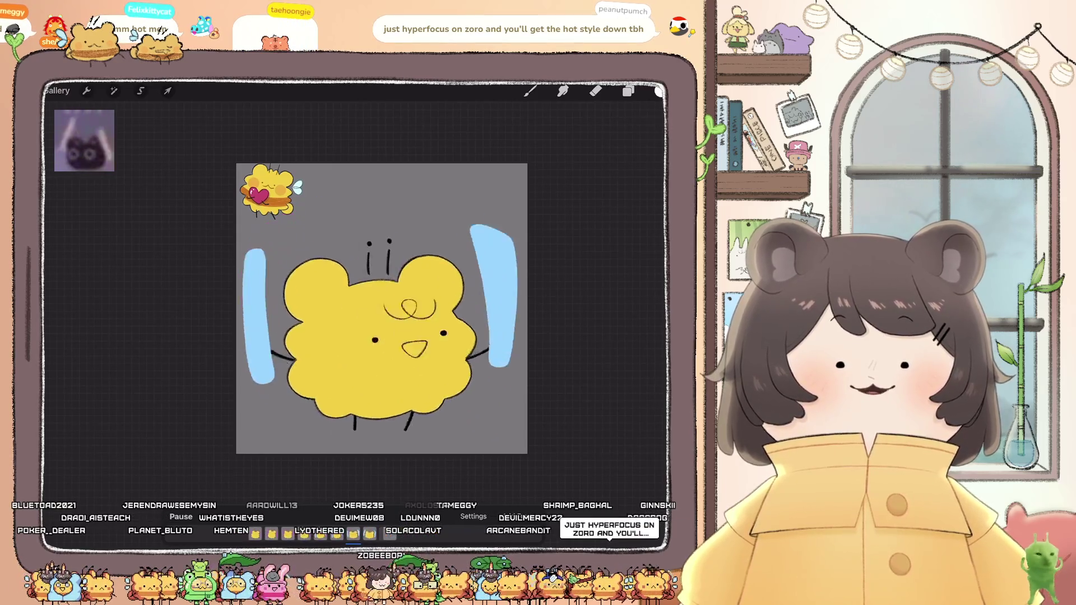
left_click(181, 517)
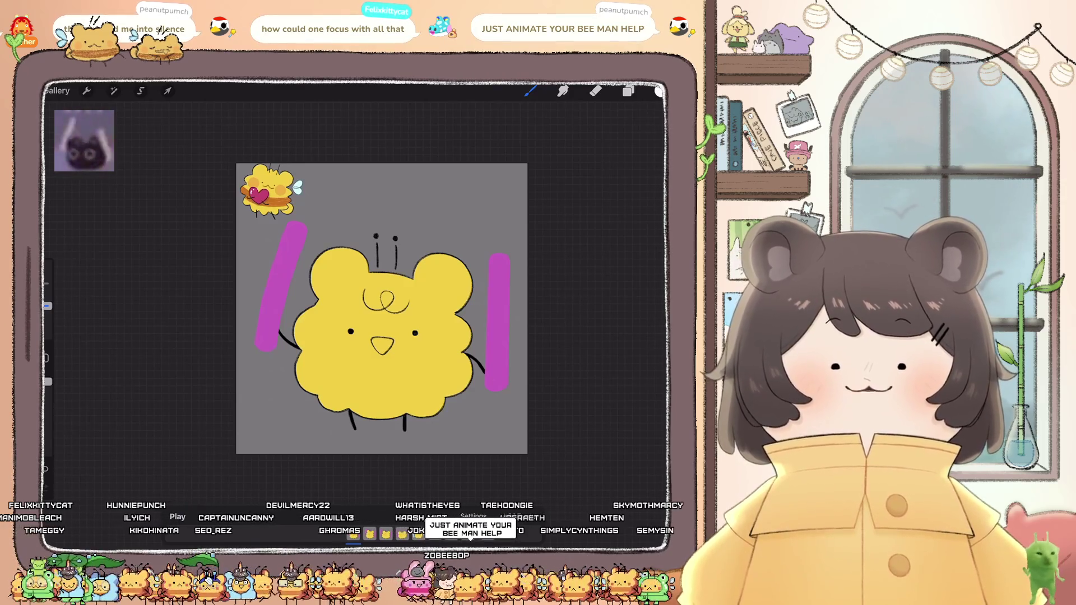
scroll(355, 291, "up", 3)
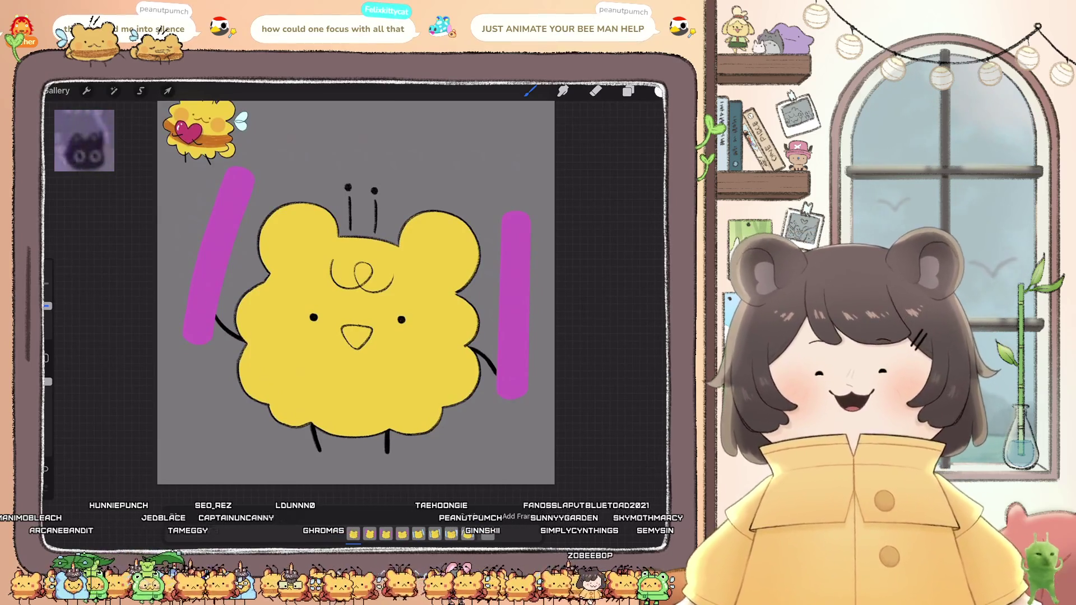
key("space")
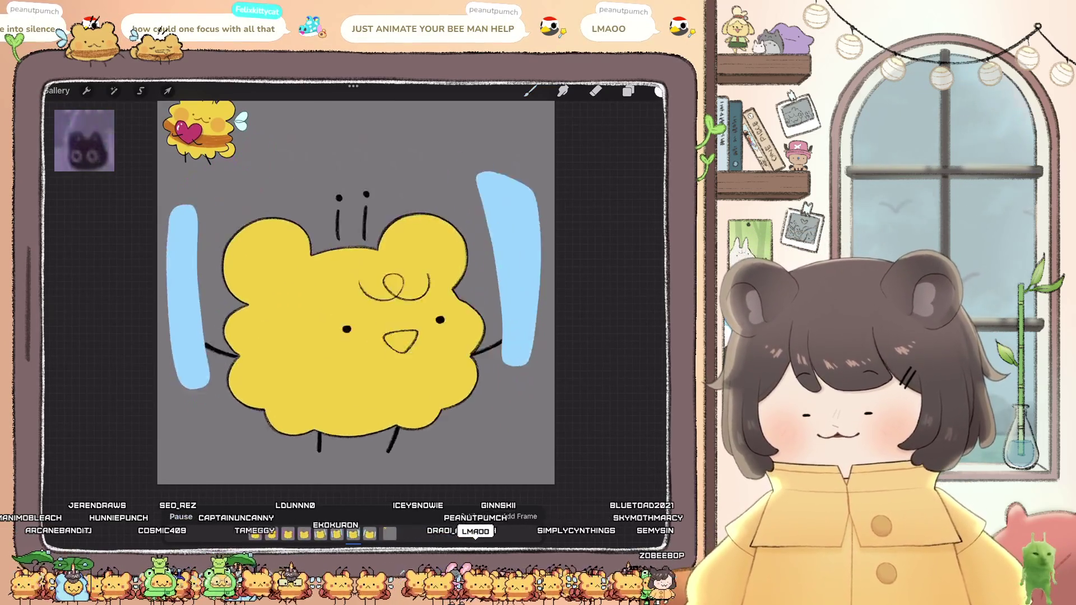
key("space")
Step: Turn on visibility for the orange stripe and Inserted Image stripe layers
left_click(628, 91)
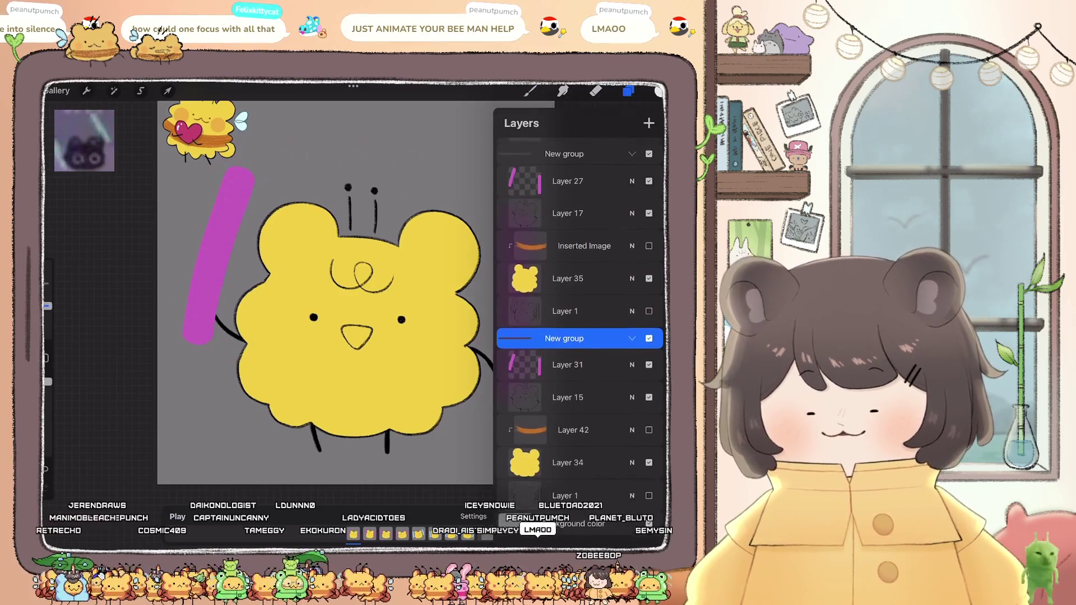
left_click(649, 438)
left_click(648, 254)
scroll(580, 297, "up", 5)
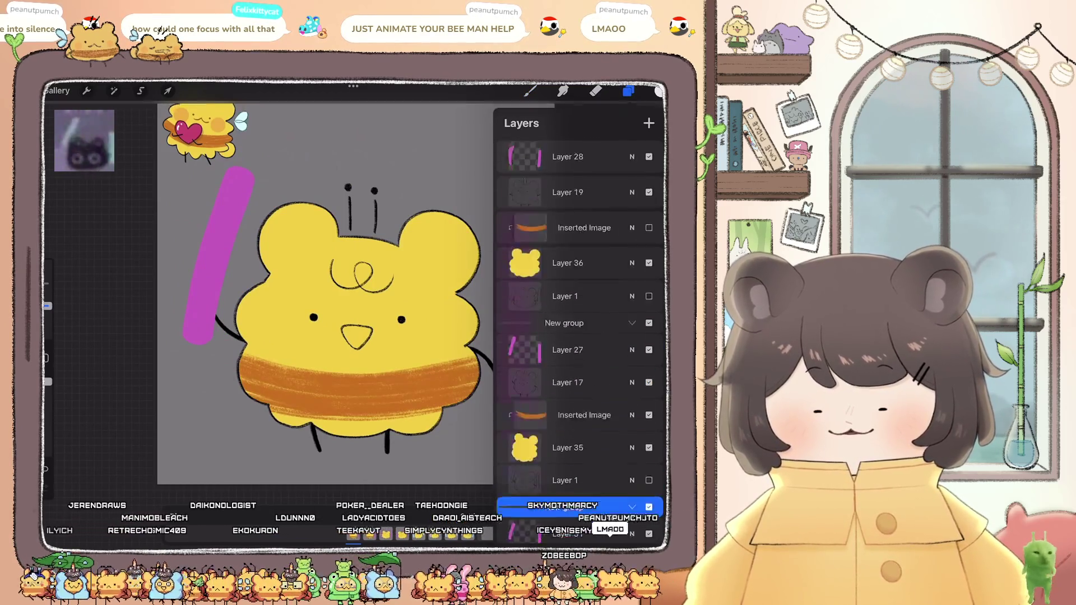
left_click(582, 304)
left_click(649, 305)
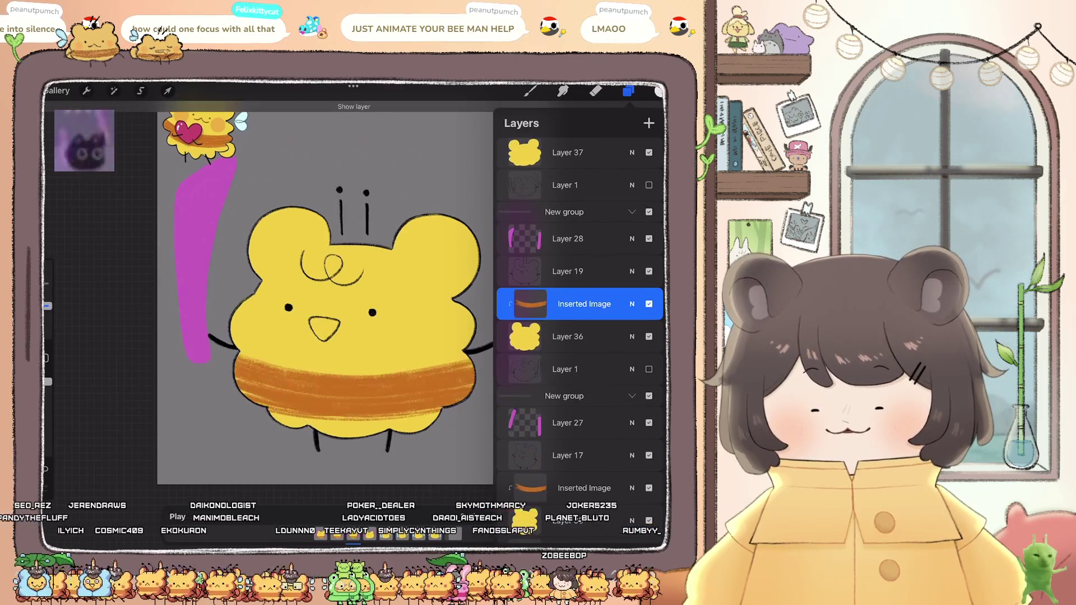
scroll(580, 336, "up", 3)
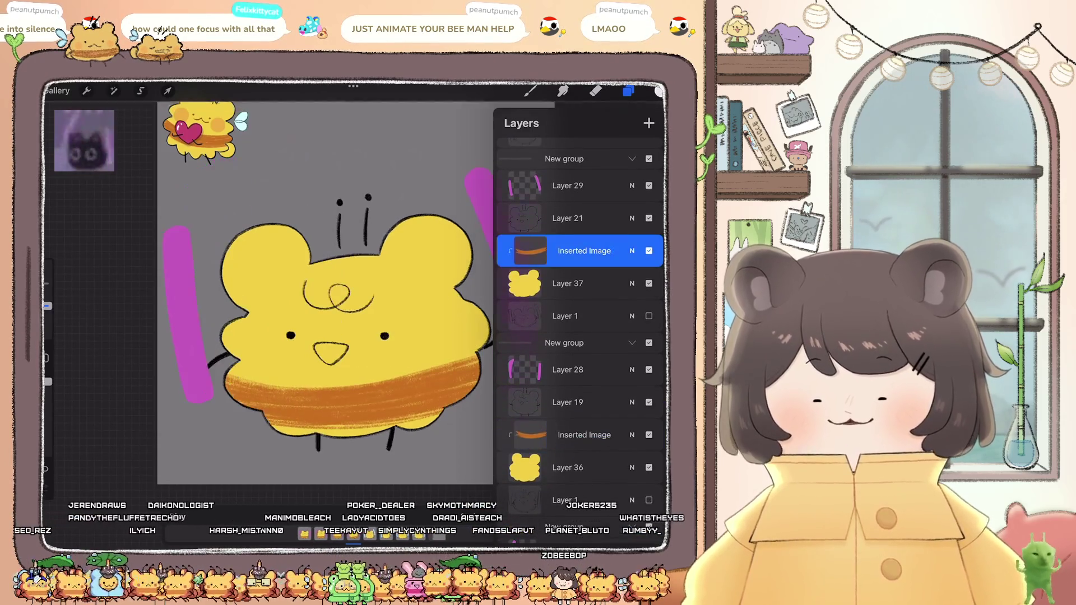
Step: Set the Inserted Image stripe as a Clipping Mask on the bee body and reposition it
left_click(628, 90)
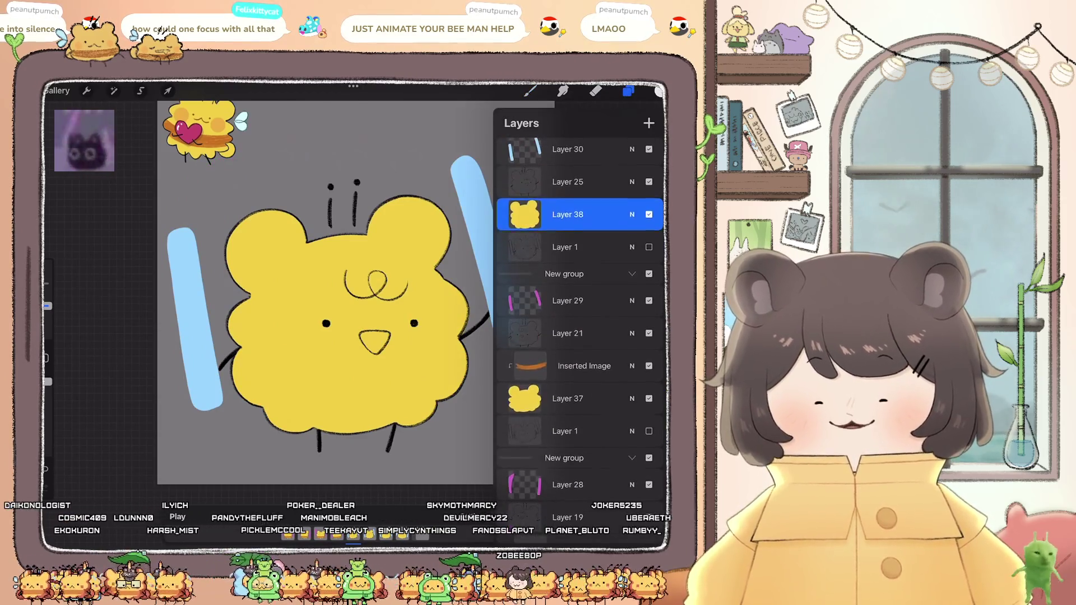
left_click(530, 366)
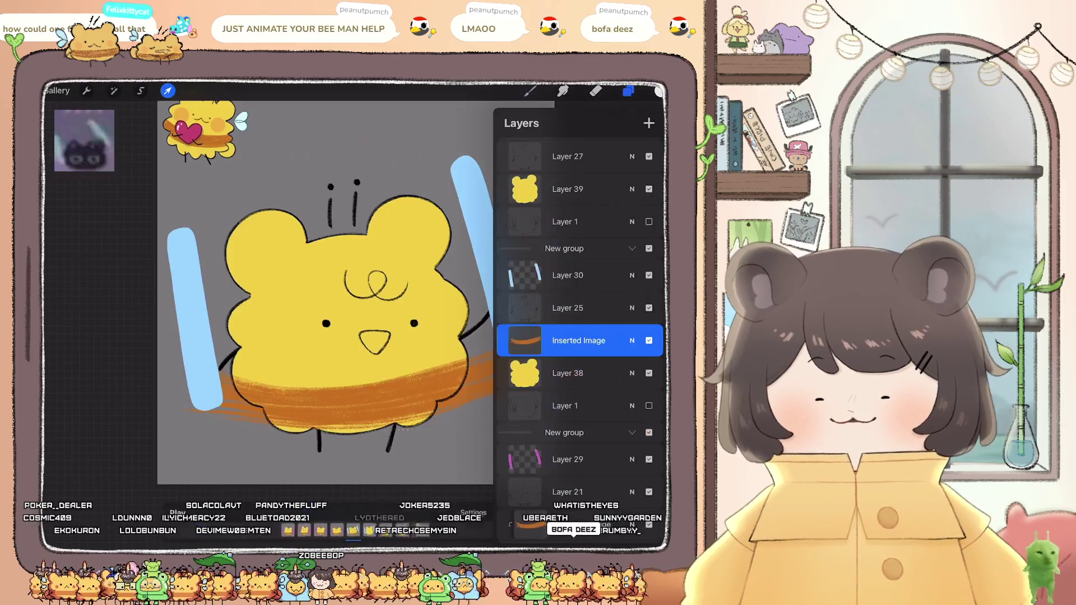
left_click(457, 332)
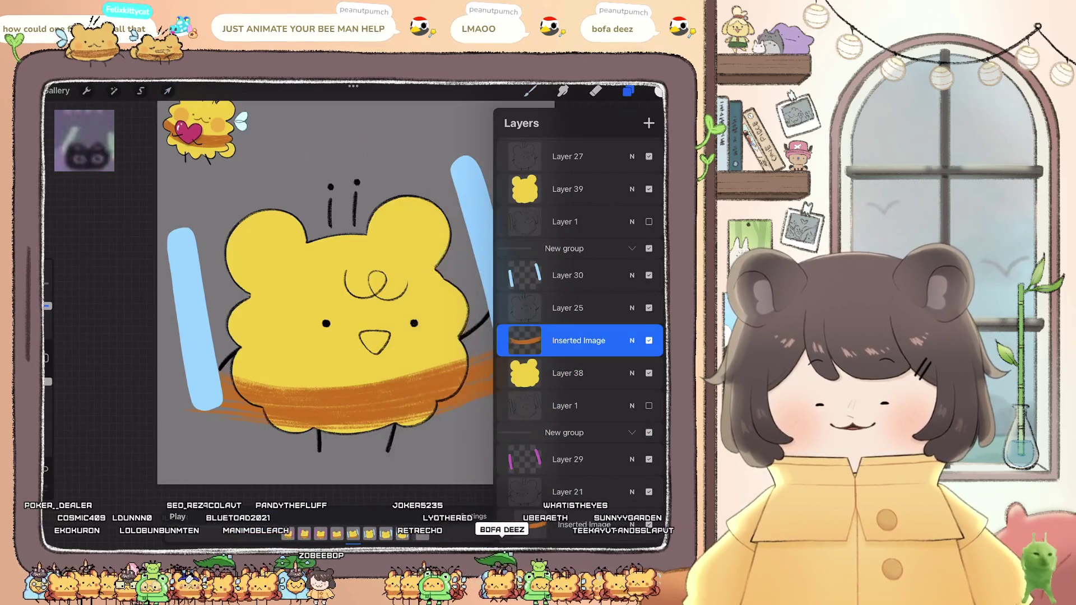
left_click(457, 366)
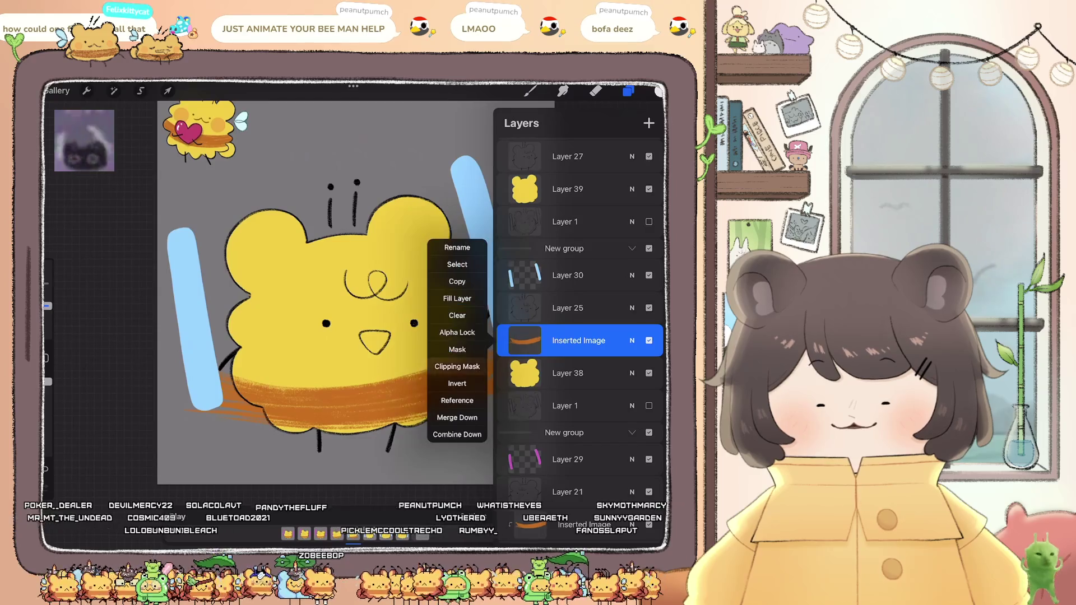
left_click(628, 91)
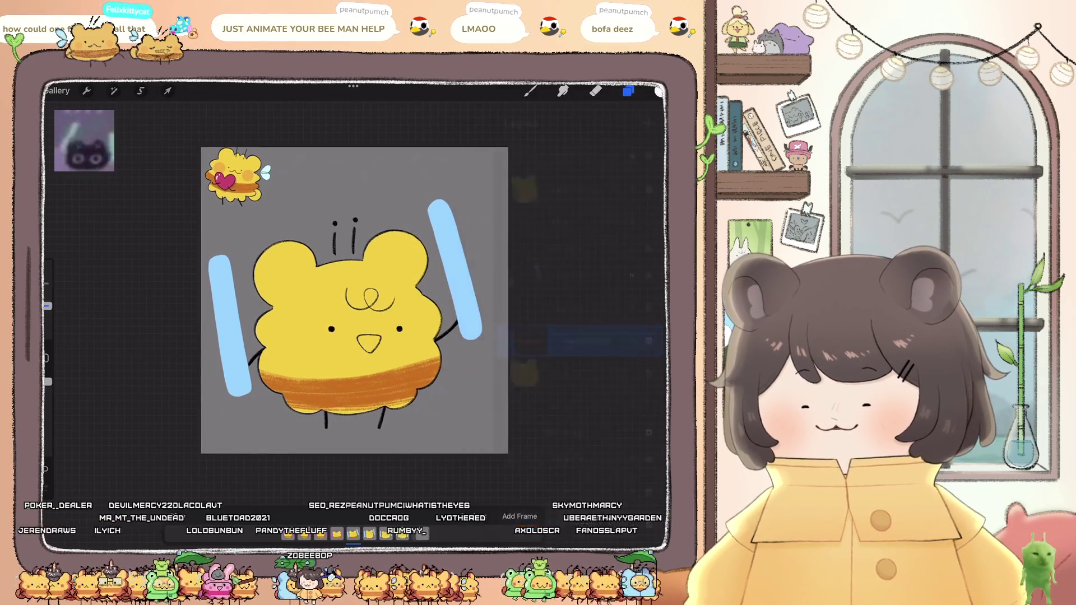
left_click(167, 91)
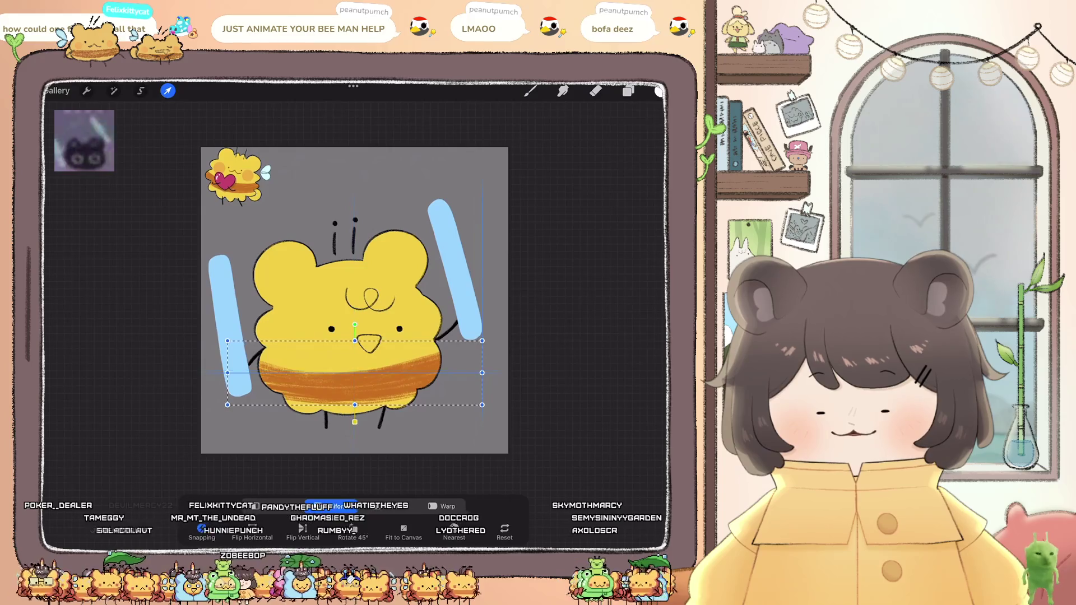
left_click(530, 91)
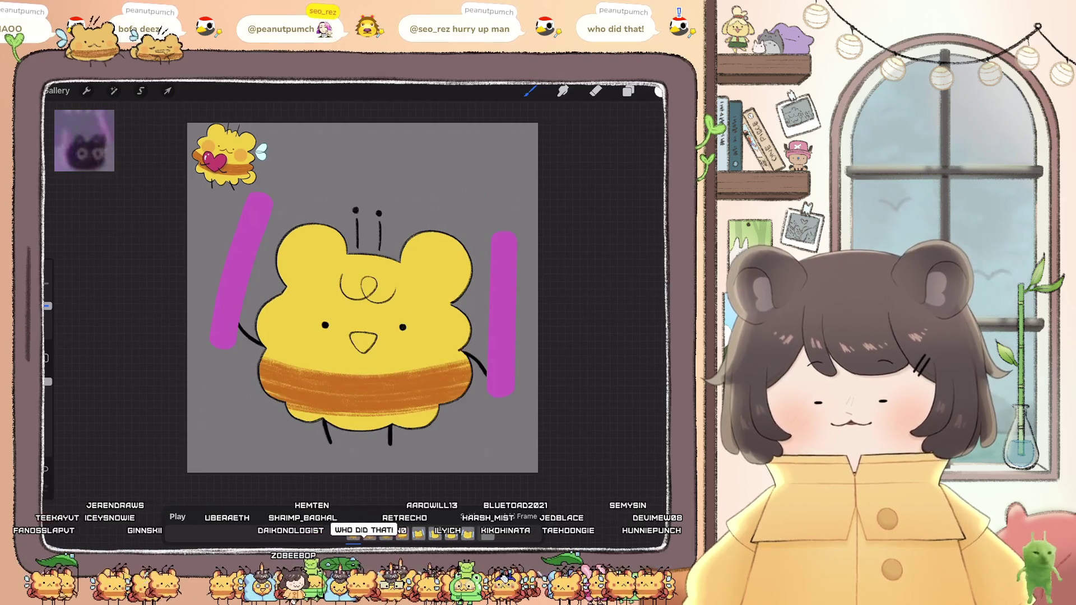
Step: Copy the Layer 42 orange stripe layer
left_click(628, 91)
left_click(572, 437)
left_click(449, 379)
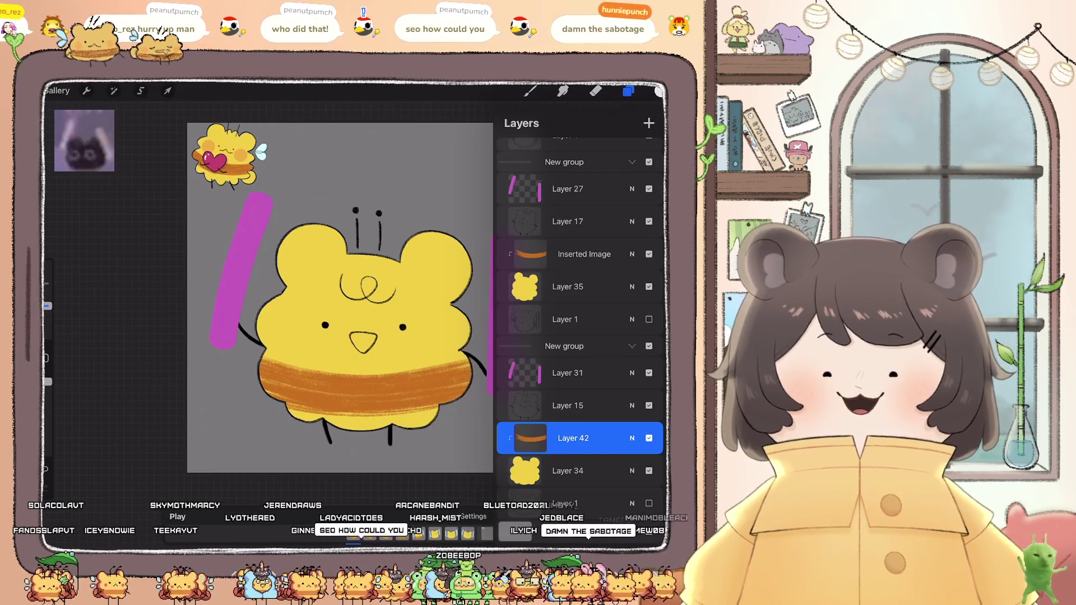
left_click(629, 91)
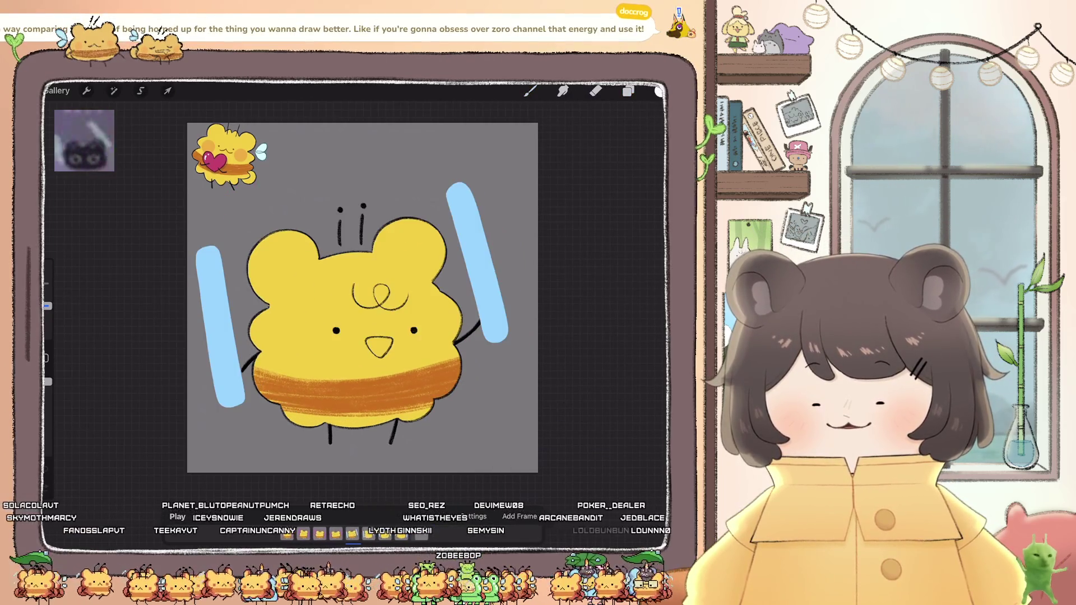
Step: Paste the stripe into this frame, nudge it onto the body, and make it a Clipping Mask
left_click(628, 91)
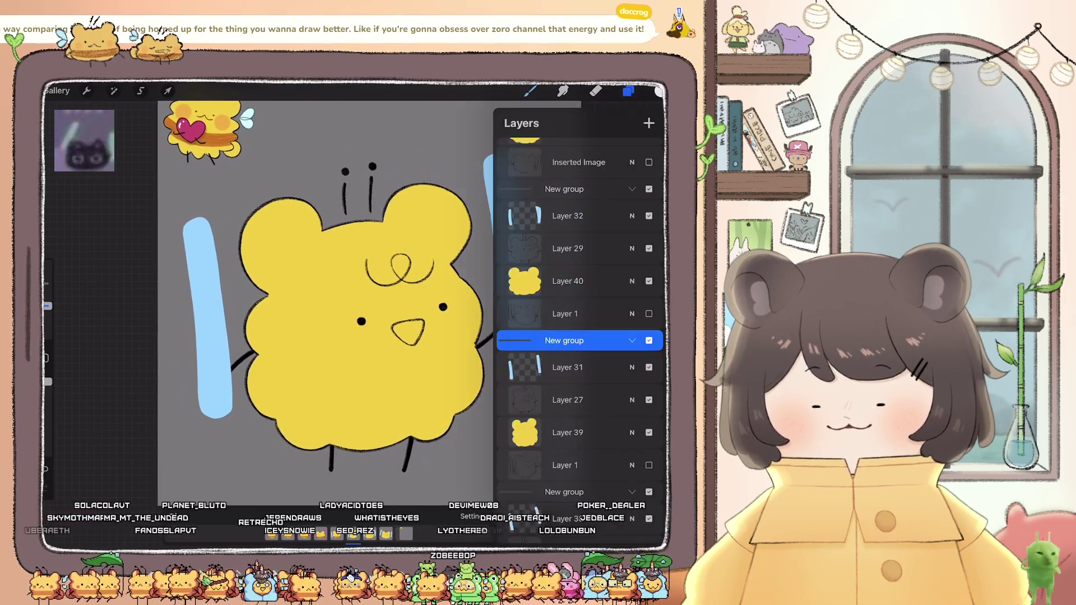
left_click(86, 90)
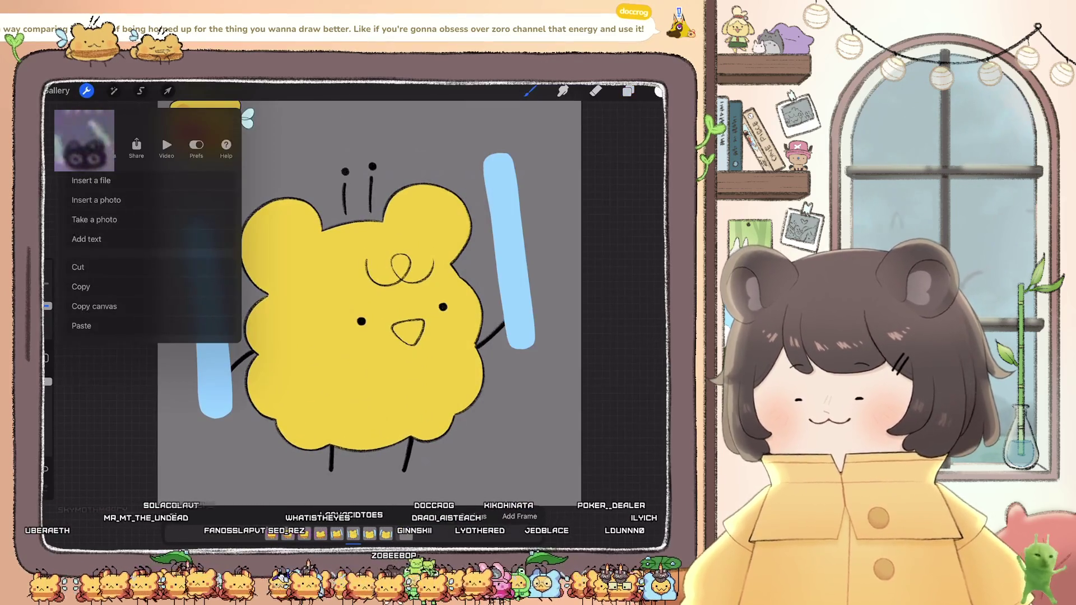
left_click(150, 326)
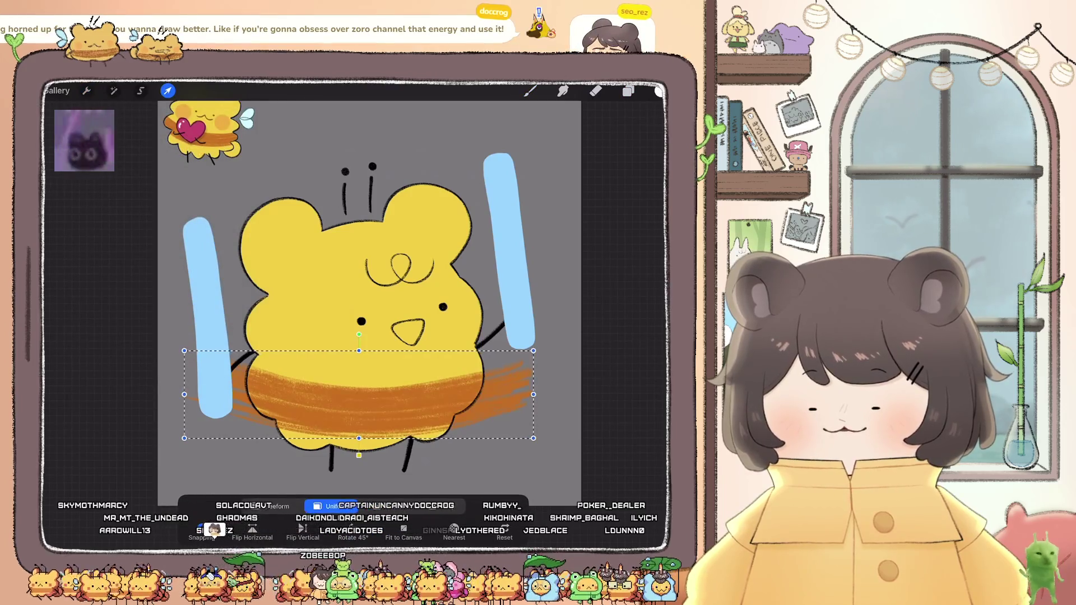
left_click_drag(359, 392, 369, 391)
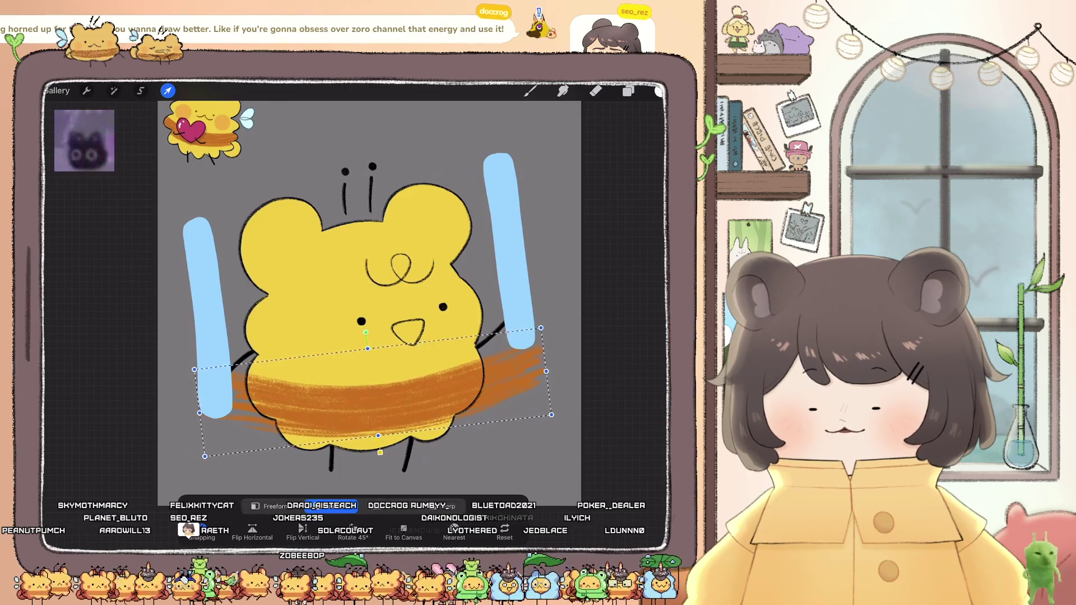
left_click(628, 91)
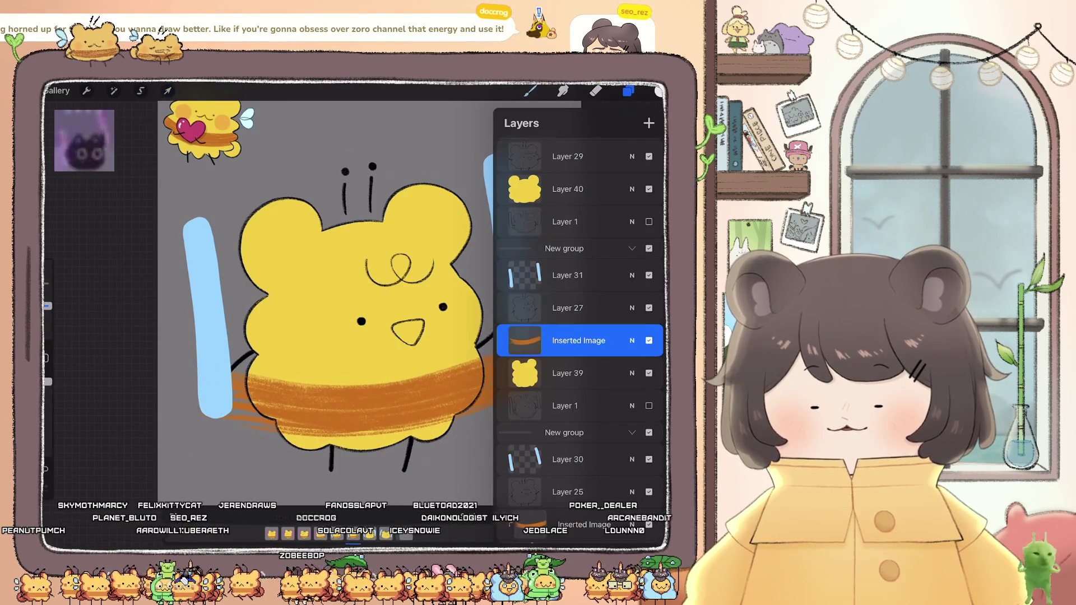
left_click(524, 340)
left_click(456, 366)
left_click(628, 90)
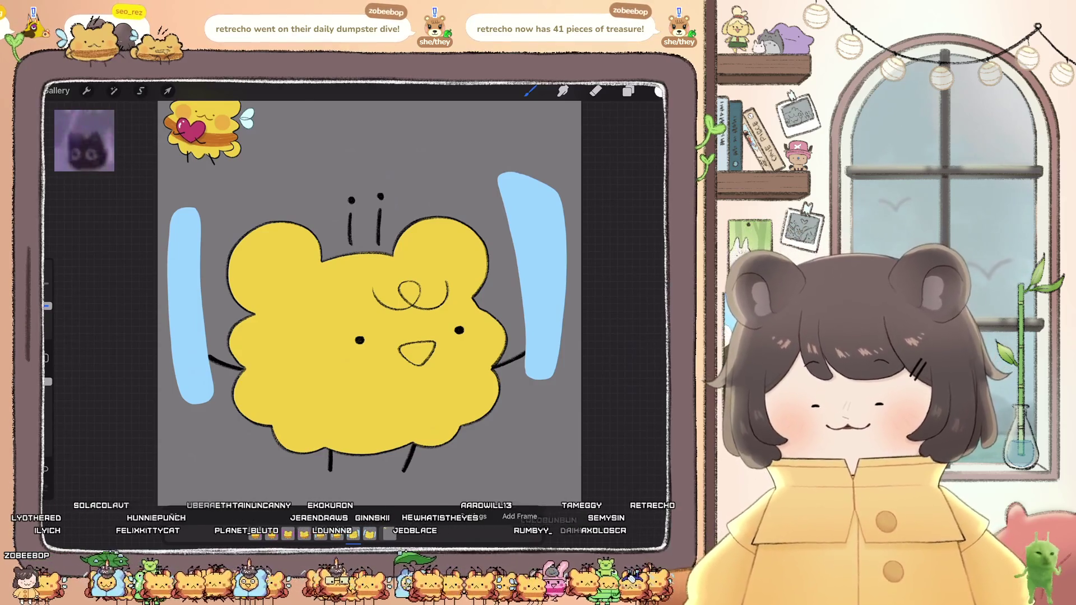
Step: Paste the orange stripe onto Layer 40's frame, position it, and clip it to the body
left_click(629, 90)
left_click(568, 424)
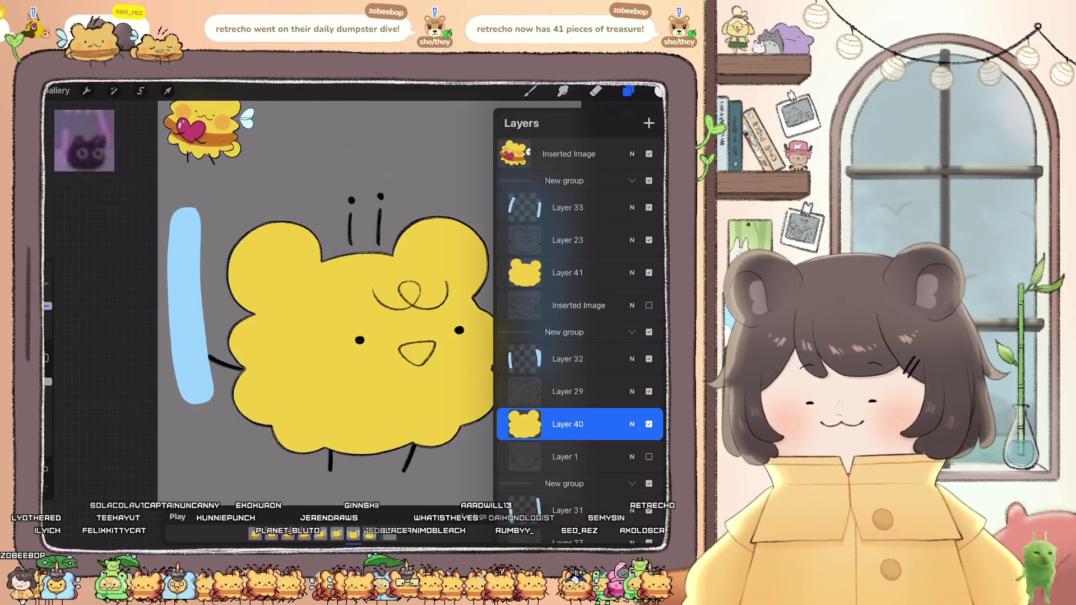
left_click(87, 91)
left_click(81, 326)
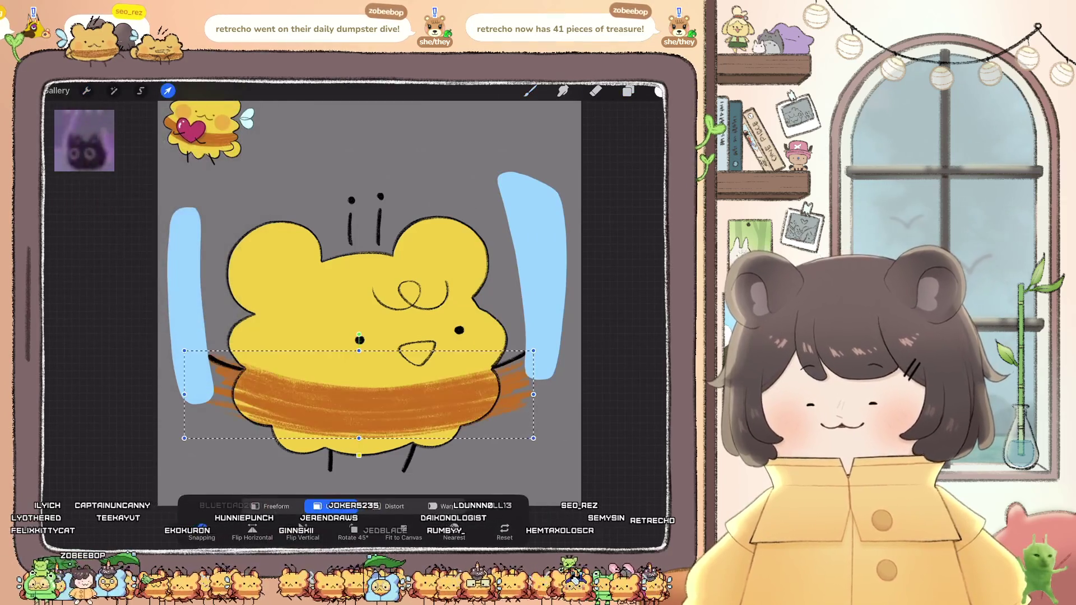
left_click_drag(358, 403, 352, 405)
left_click(628, 91)
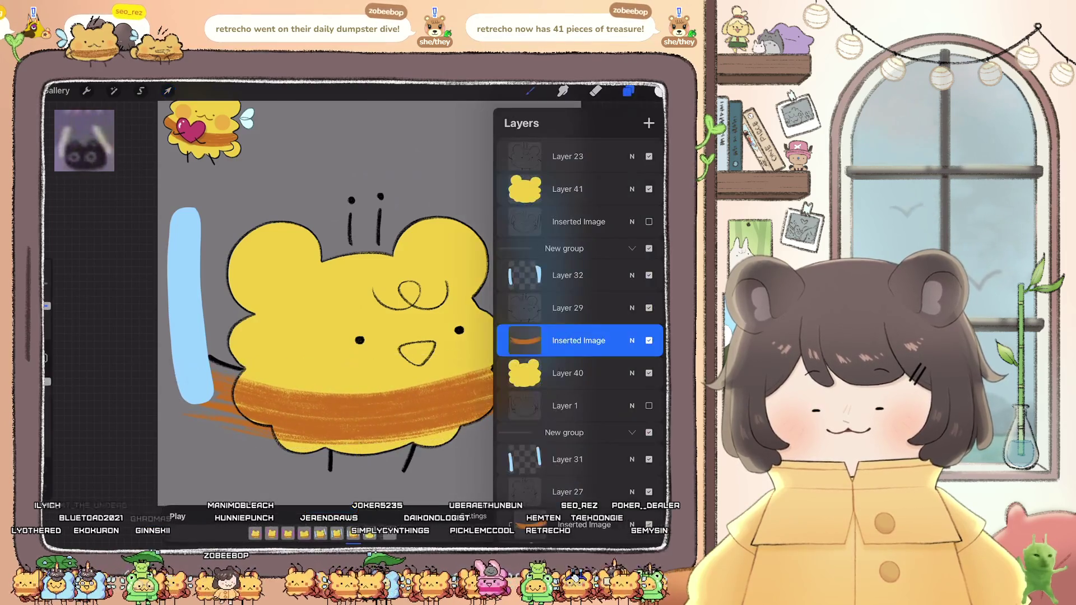
left_click(582, 340)
left_click(459, 363)
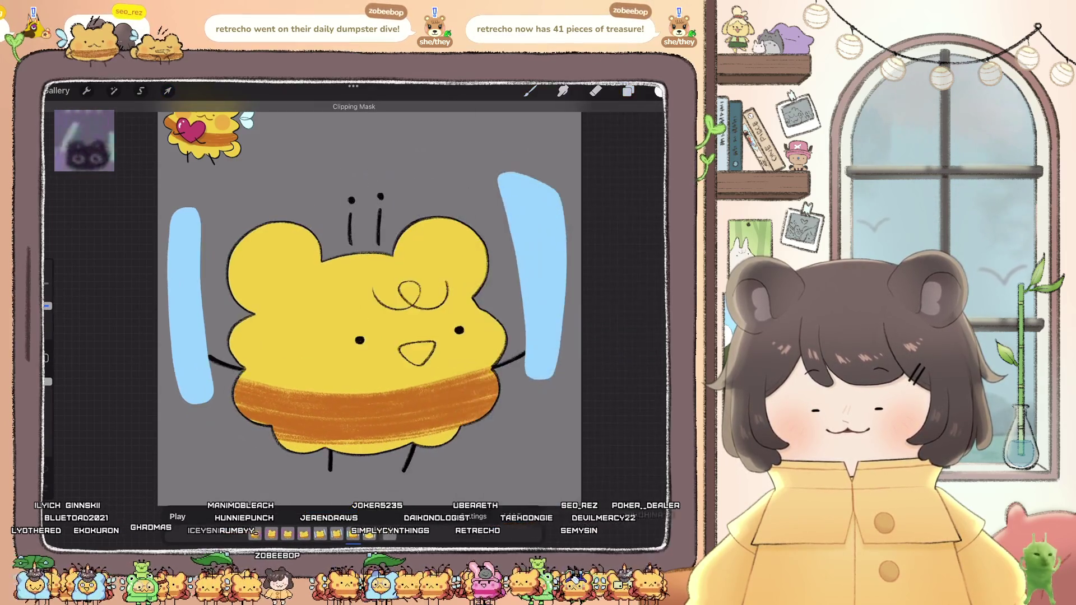
Step: Paste and clip the stripe onto Layer 41's frame, then play the animation
left_click(568, 272)
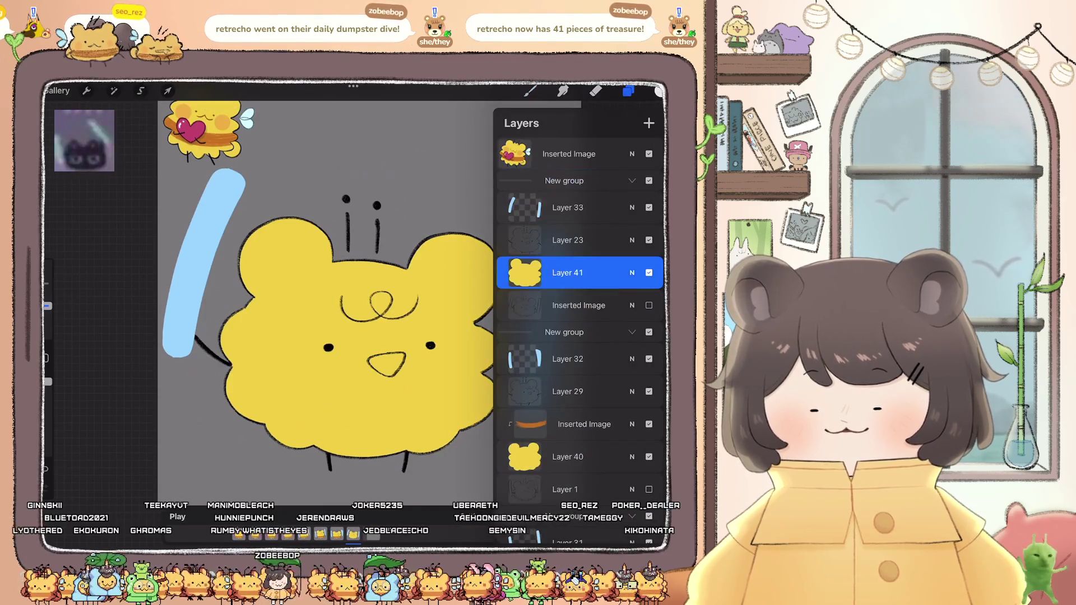
left_click(87, 91)
left_click(81, 325)
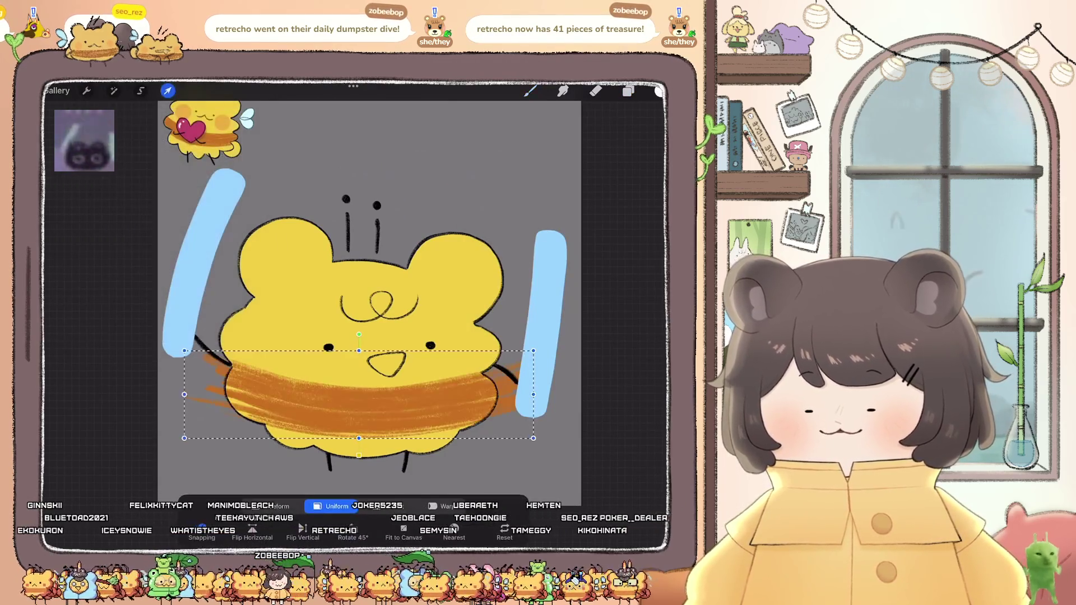
left_click_drag(359, 392, 353, 398)
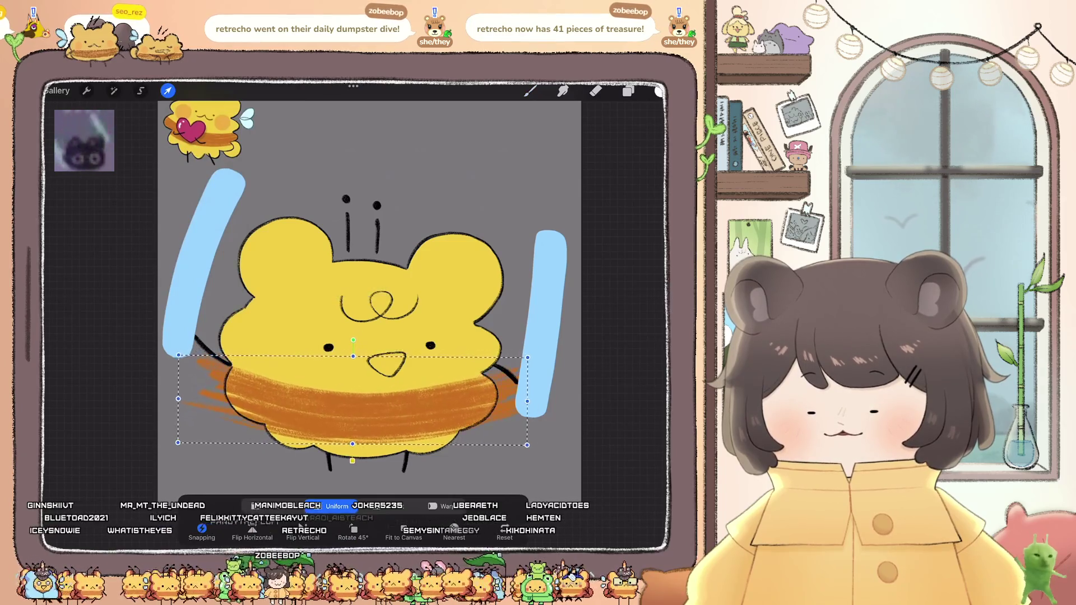
left_click(168, 91)
left_click(628, 91)
left_click(530, 272)
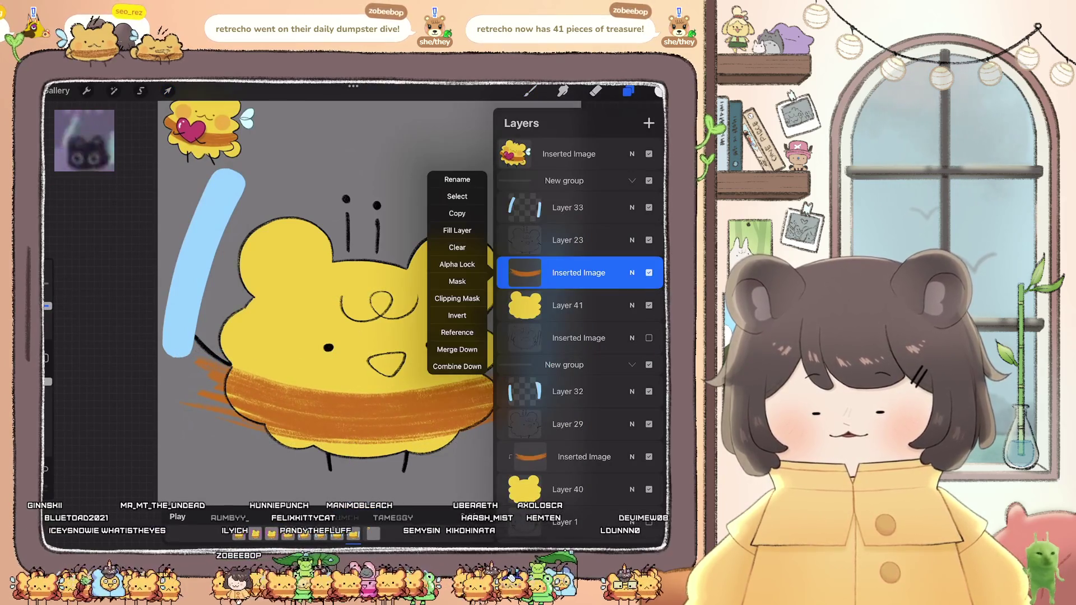
left_click(177, 516)
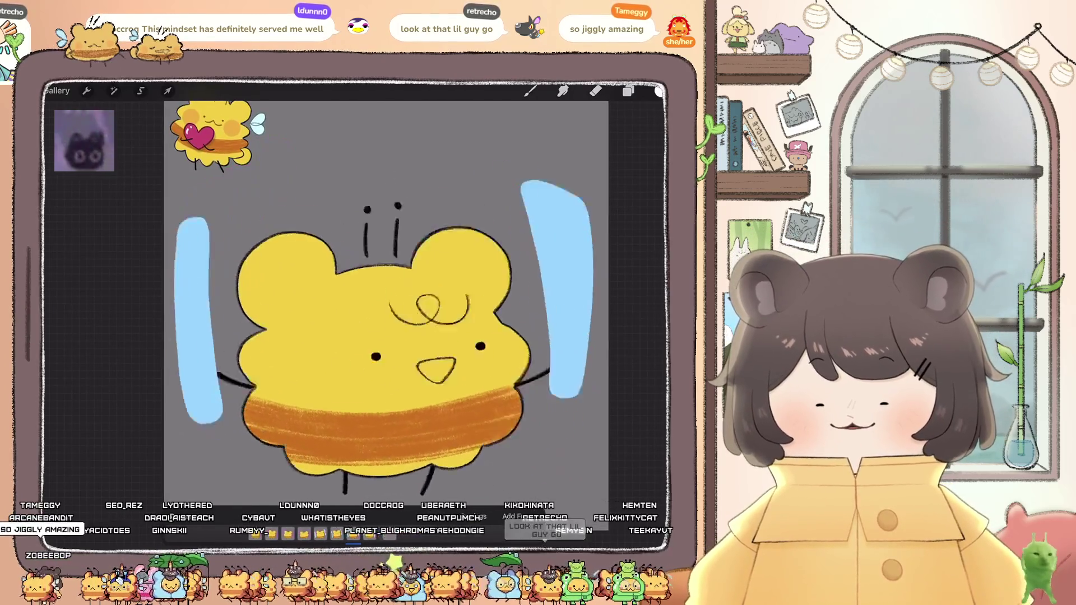
Step: Choose a pink colour, select Layer 42, and set up a brush for painting
scroll(359, 297, "up", 3)
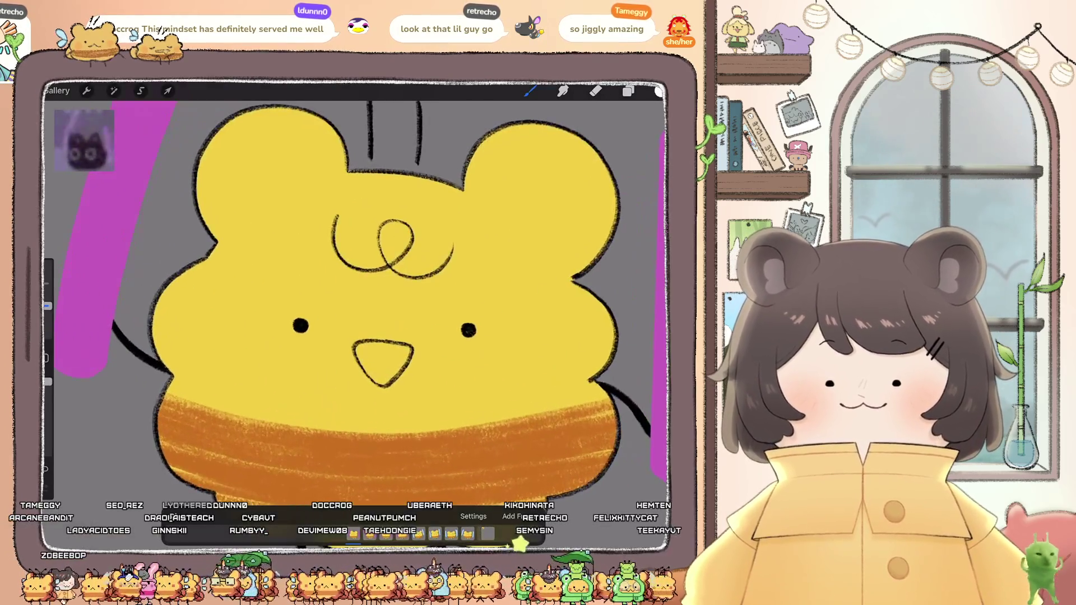
left_click(659, 91)
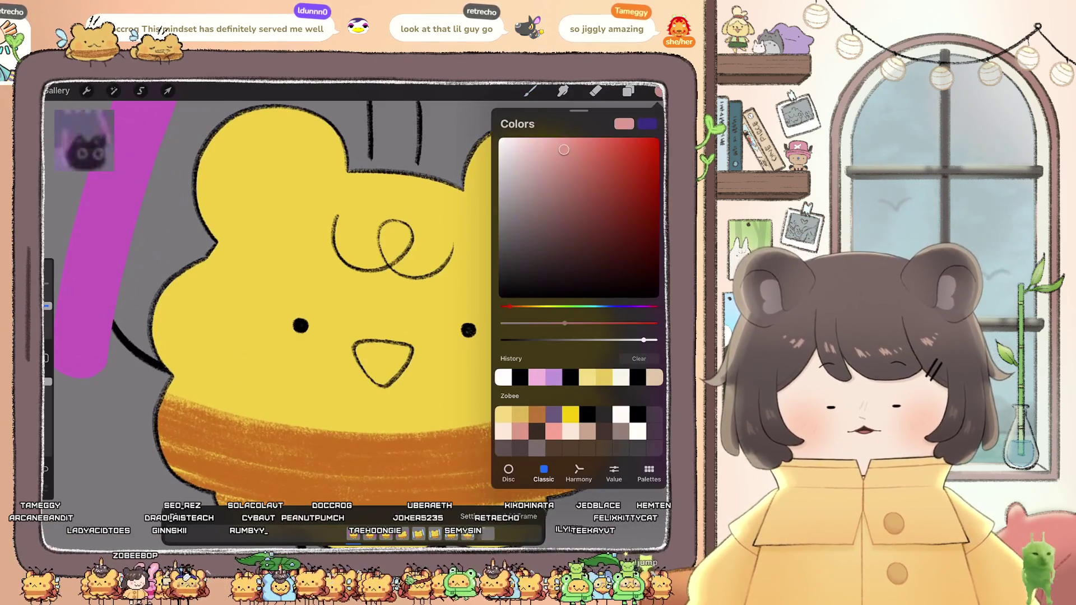
left_click(629, 91)
left_click(572, 438)
left_click(529, 90)
left_click(569, 278)
left_click_drag(493, 149, 389, 336)
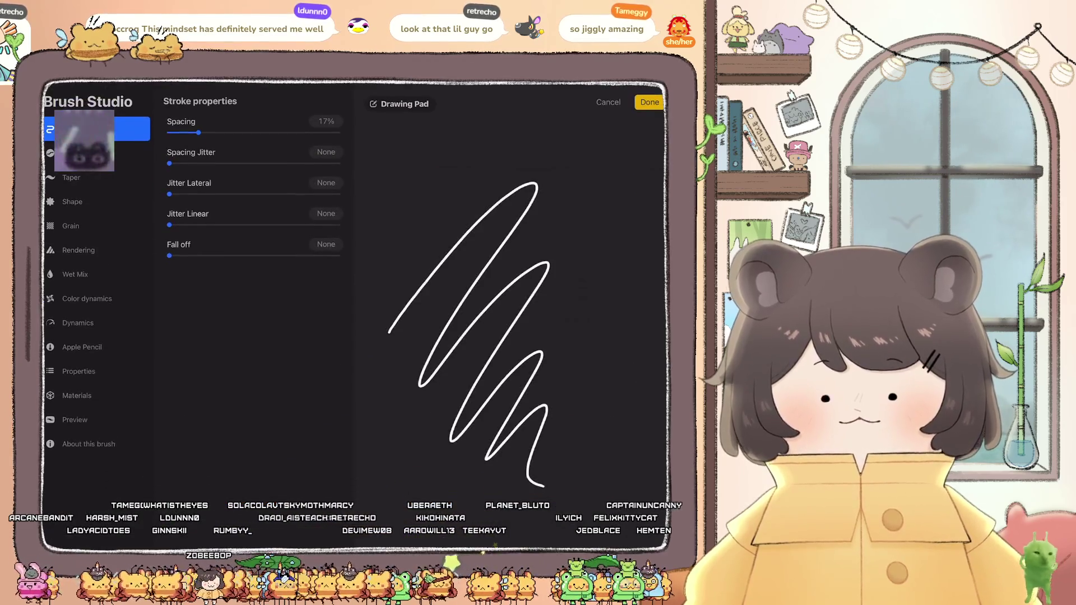
left_click(650, 158)
left_click(529, 90)
Step: Paint pink down the beak's left interior, undoing the stray strokes
scroll(412, 392, "up", 3)
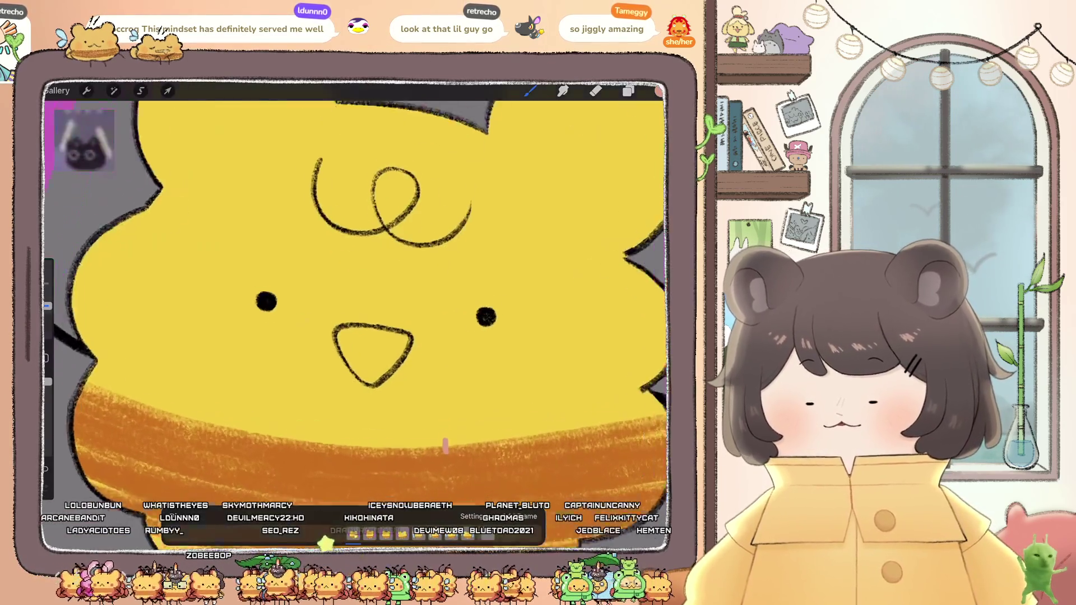
key("ctrl+z")
mouse_move(366, 323)
left_mouse_down()
mouse_move(343, 327)
mouse_move(336, 341)
mouse_move(353, 368)
mouse_move(383, 370)
left_mouse_up()
left_click(480, 237)
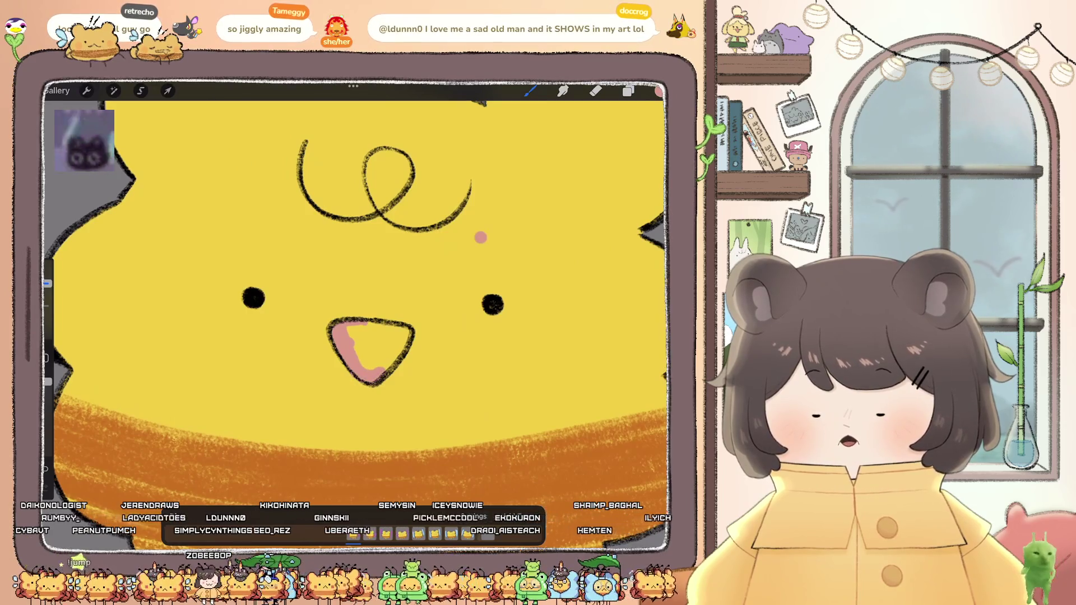
key("ctrl+z")
key("ctrl+z")
mouse_move(361, 330)
left_mouse_down()
mouse_move(348, 345)
mouse_move(363, 368)
mouse_move(399, 330)
mouse_move(371, 363)
left_mouse_up()
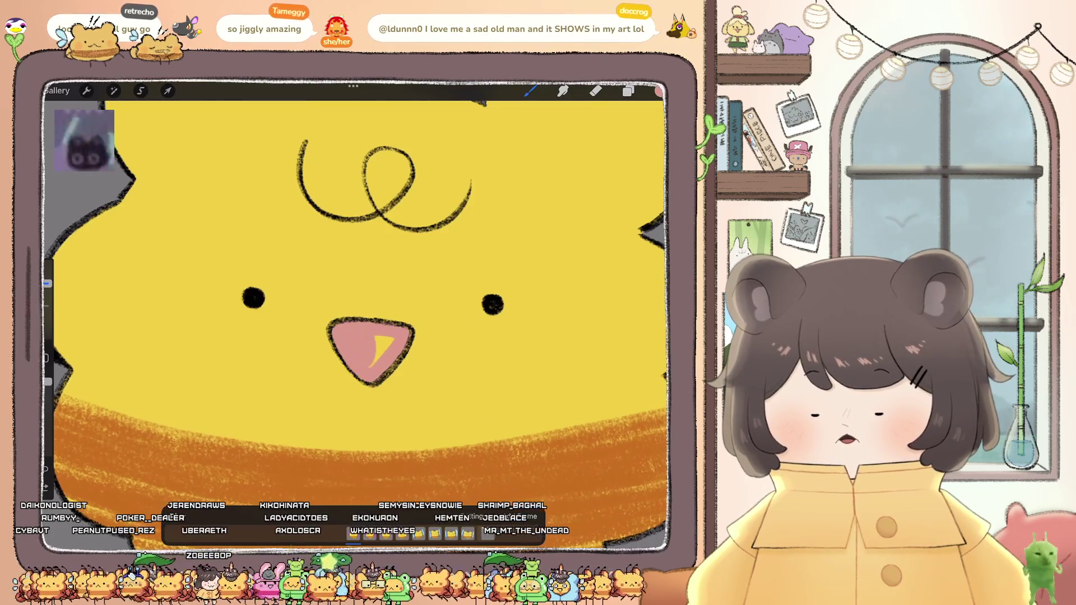
scroll(358, 314, "down", 5)
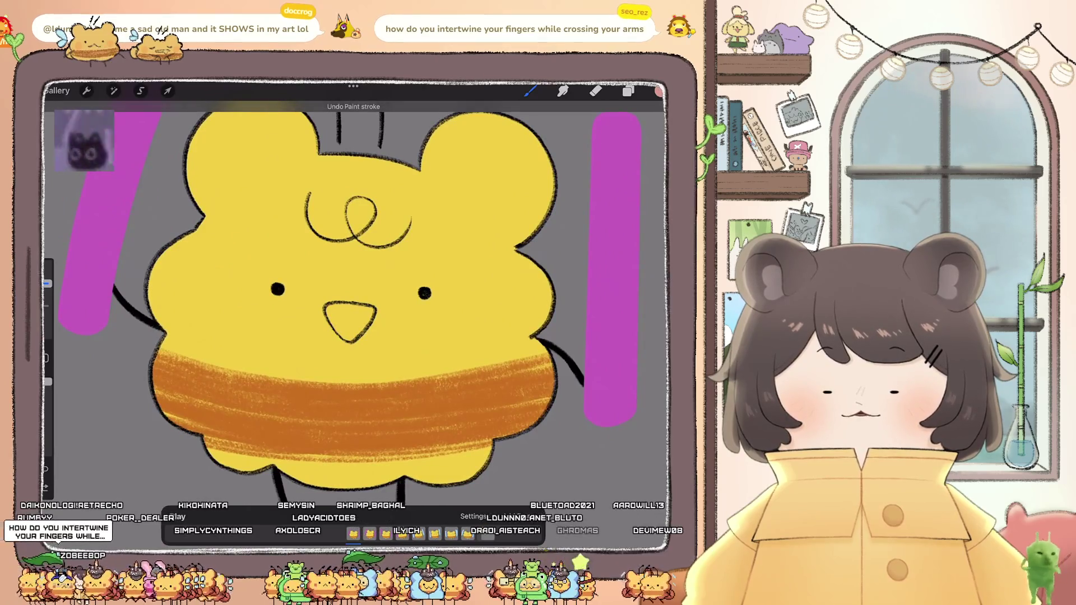
scroll(359, 314, "up", 5)
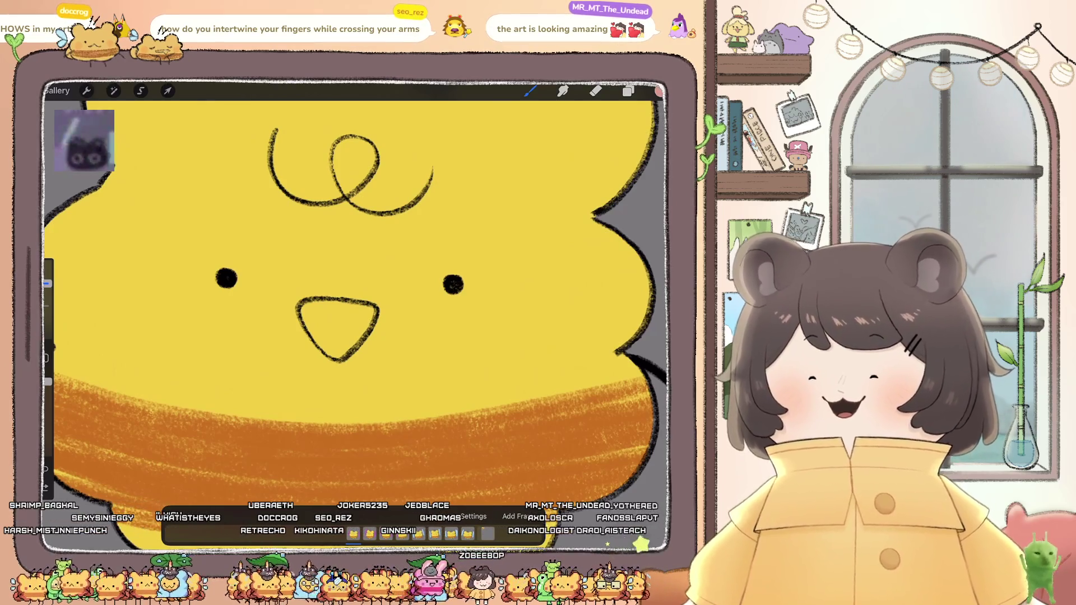
Step: Paint pink around the beak outline on the current frame
scroll(336, 280, "up", 3)
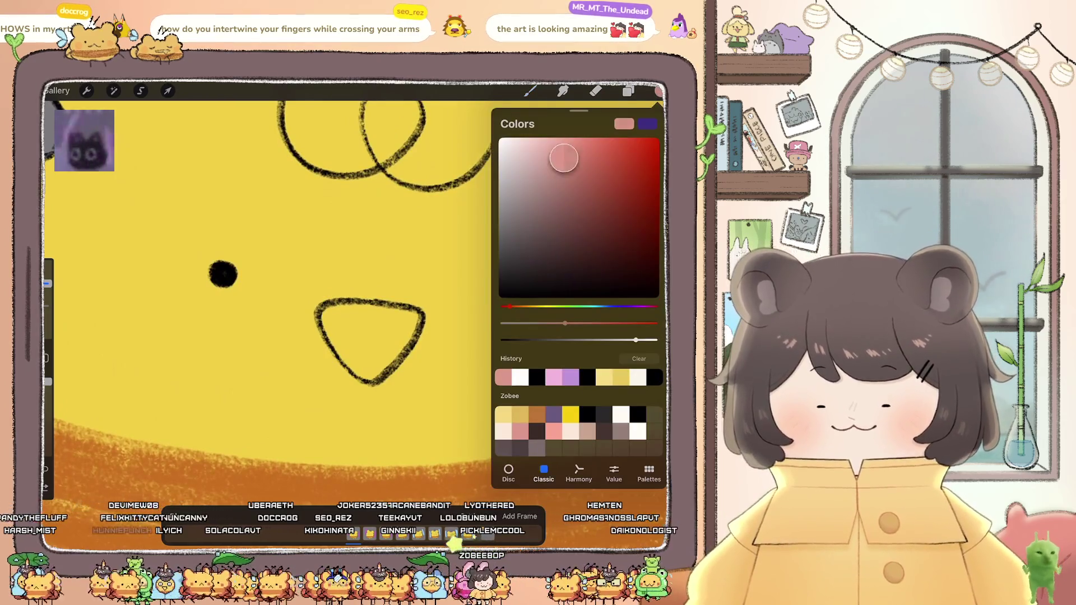
left_click(628, 90)
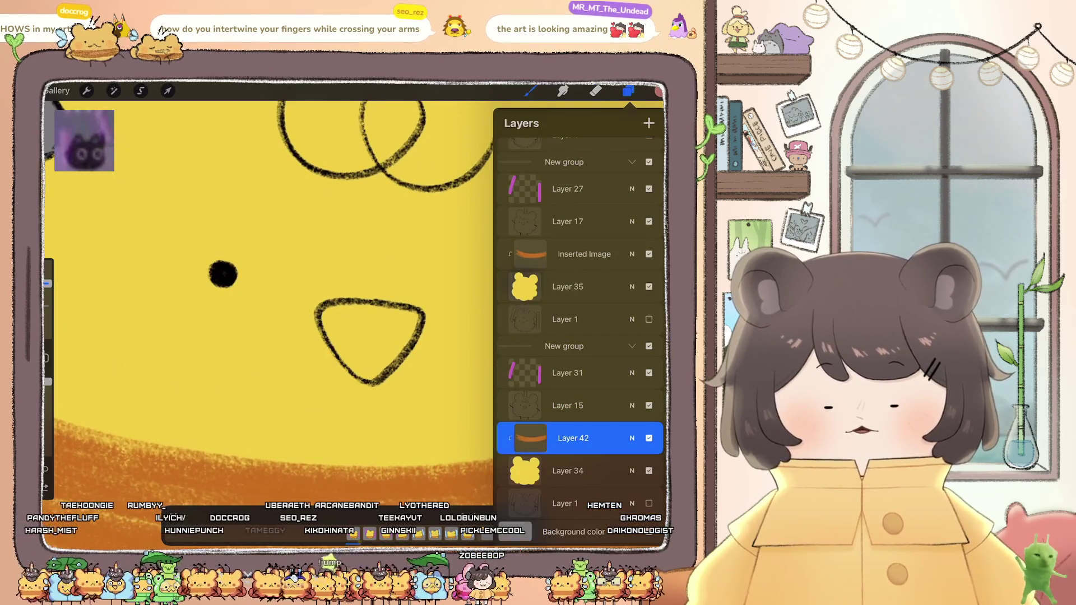
left_click(628, 90)
mouse_move(336, 311)
left_mouse_down()
mouse_move(333, 333)
mouse_move(370, 376)
mouse_move(413, 328)
mouse_move(342, 314)
mouse_move(370, 359)
left_mouse_up()
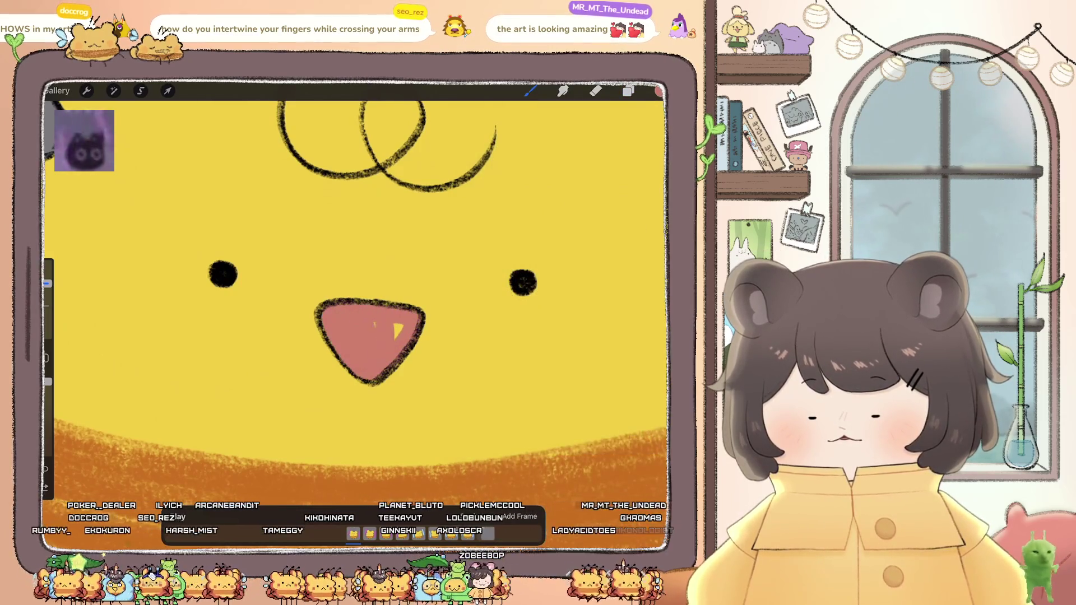
Step: Switch to another frame's layer and fill its beak pink, covering the last yellow sliver
left_click(628, 90)
scroll(577, 308, "up", 1)
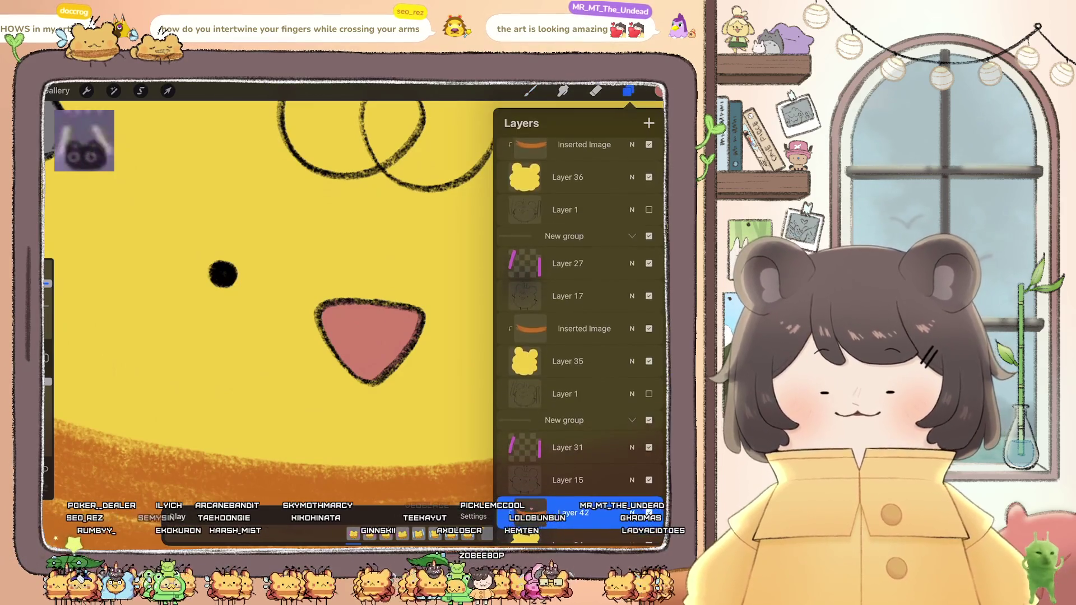
left_click(584, 329)
left_click(529, 90)
mouse_move(298, 287)
left_mouse_down()
mouse_move(274, 297)
mouse_move(315, 352)
mouse_move(362, 297)
mouse_move(288, 328)
mouse_move(316, 339)
left_mouse_up()
left_click_drag(332, 304, 340, 315)
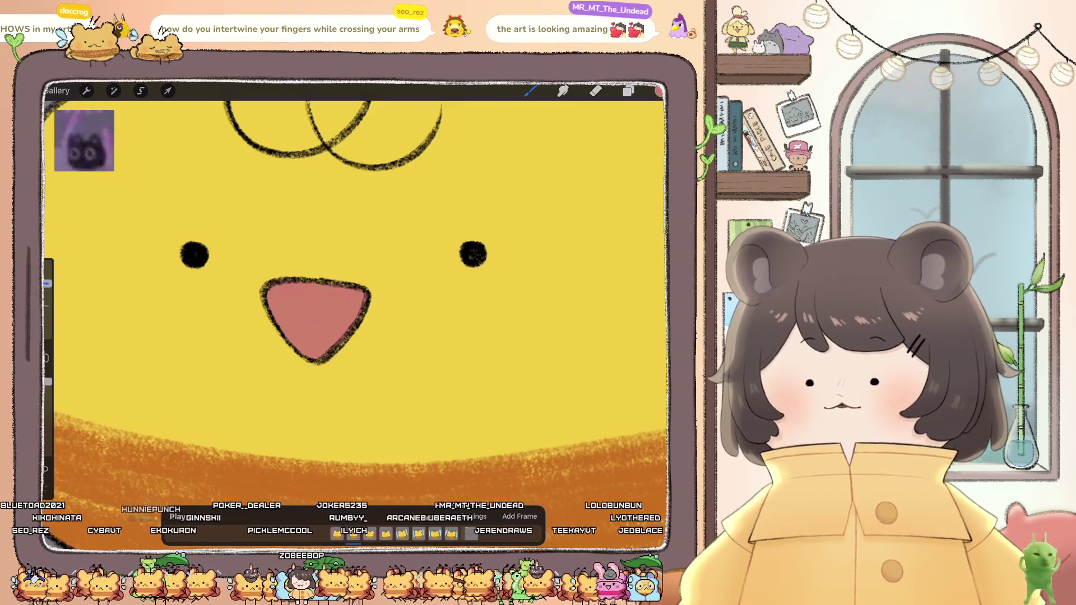
scroll(353, 313, "down", 5)
Step: On the next frame, paint pink from the beak's top-left down its left edge
left_click(628, 90)
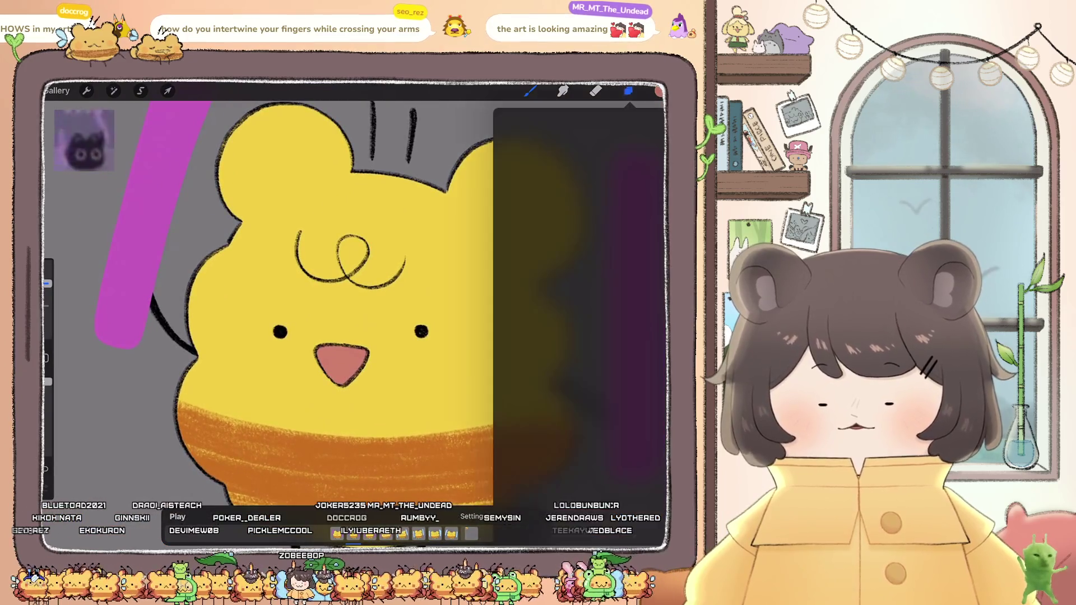
scroll(580, 308, "up", 1)
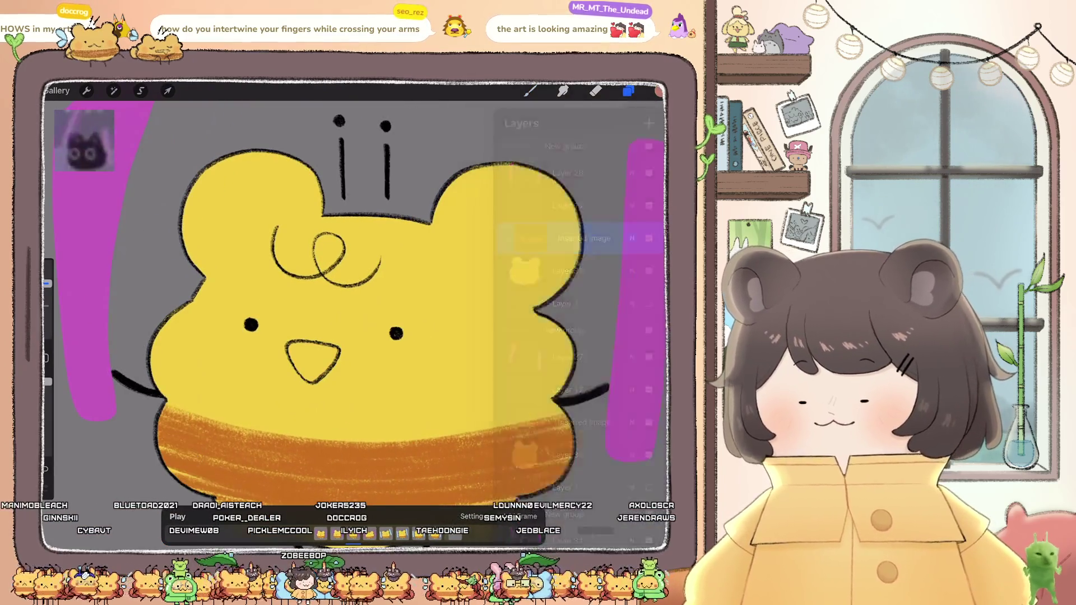
scroll(359, 297, "up", 5)
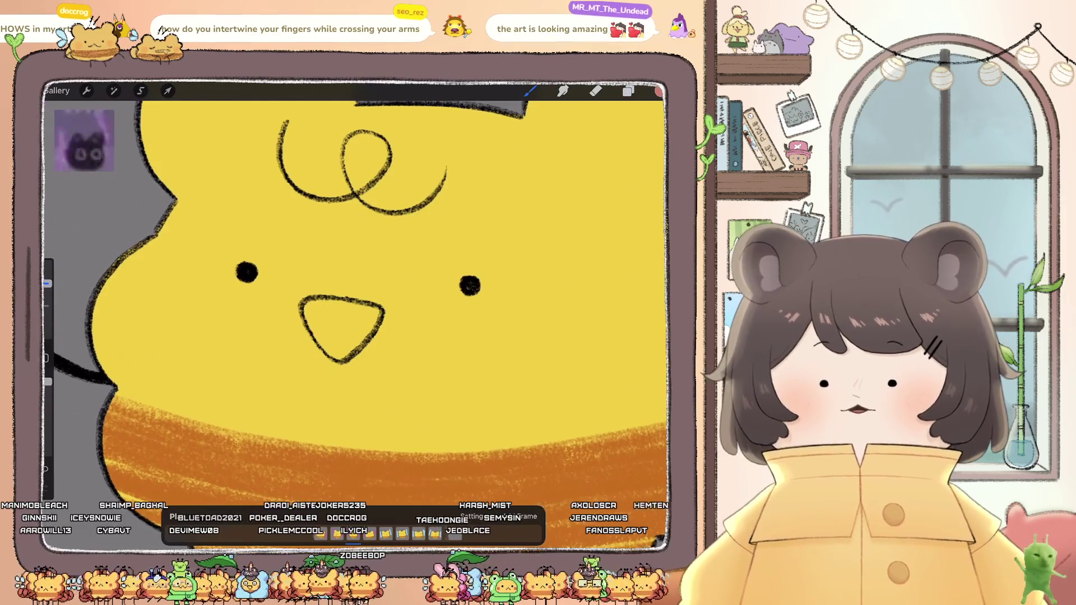
left_click(320, 306)
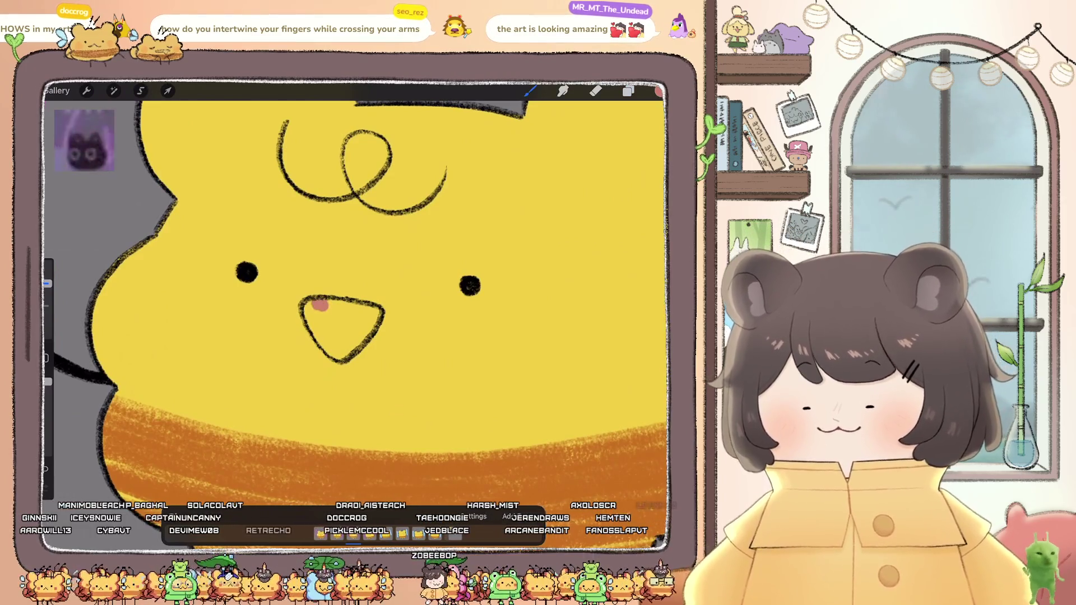
mouse_move(320, 306)
left_mouse_down()
mouse_move(335, 351)
mouse_move(377, 310)
mouse_move(347, 308)
mouse_move(350, 343)
mouse_move(358, 321)
left_mouse_up()
scroll(358, 314, "down", 5)
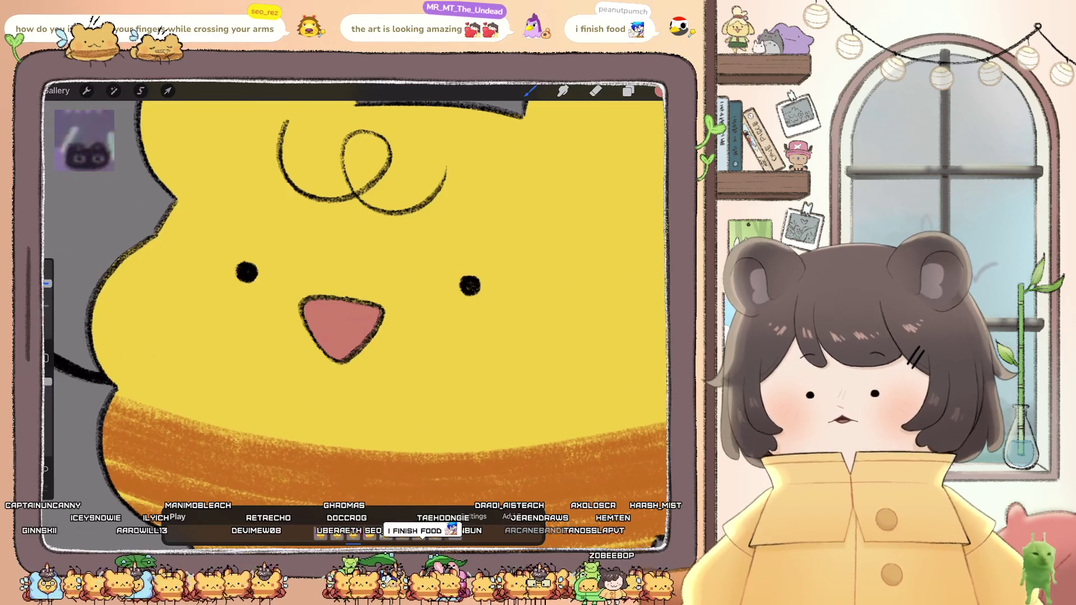
scroll(358, 280, "up", 3)
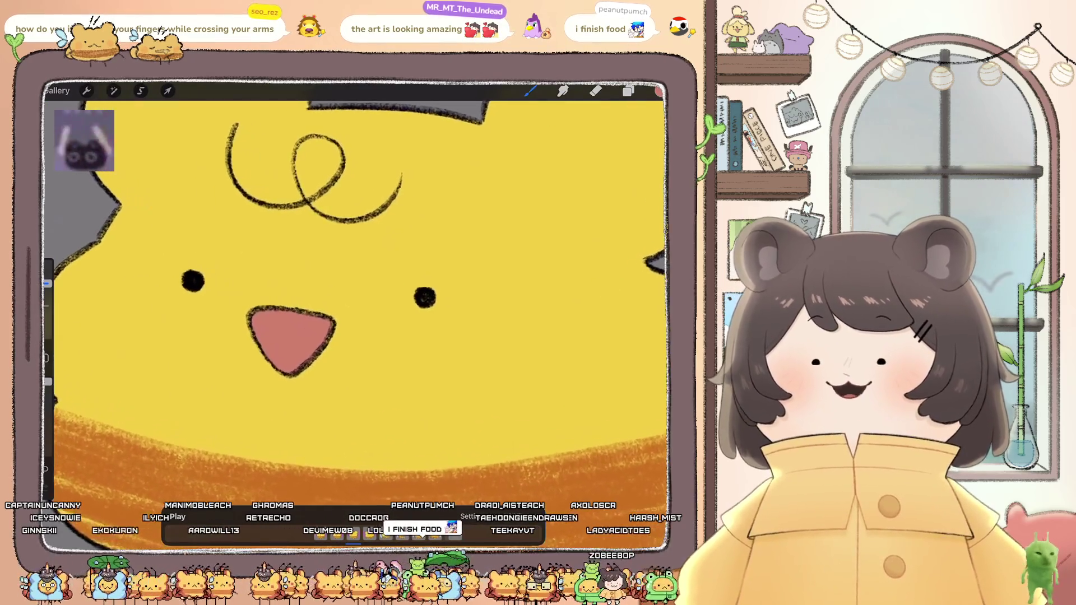
Step: Move to another frame and paint its beak pink, filling the gap along the top
left_click(628, 91)
scroll(580, 337, "down", 3)
scroll(359, 281, "up", 2)
left_click(628, 91)
scroll(358, 280, "down", 3)
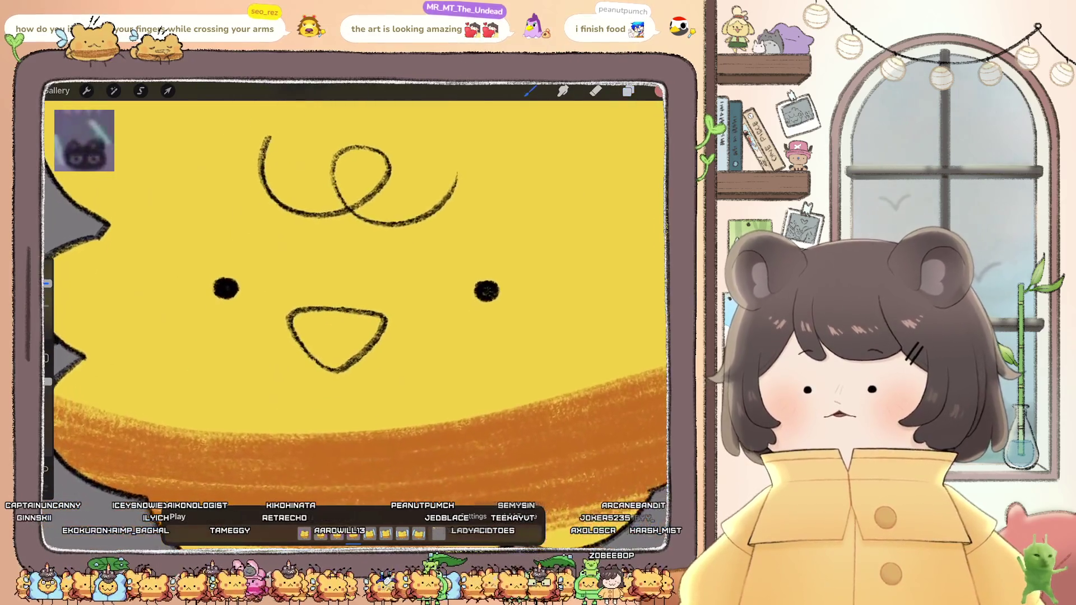
mouse_move(302, 322)
left_mouse_down()
mouse_move(329, 358)
mouse_move(380, 322)
left_mouse_up()
mouse_move(313, 319)
left_mouse_down()
mouse_move(358, 318)
mouse_move(350, 348)
mouse_move(363, 330)
left_mouse_up()
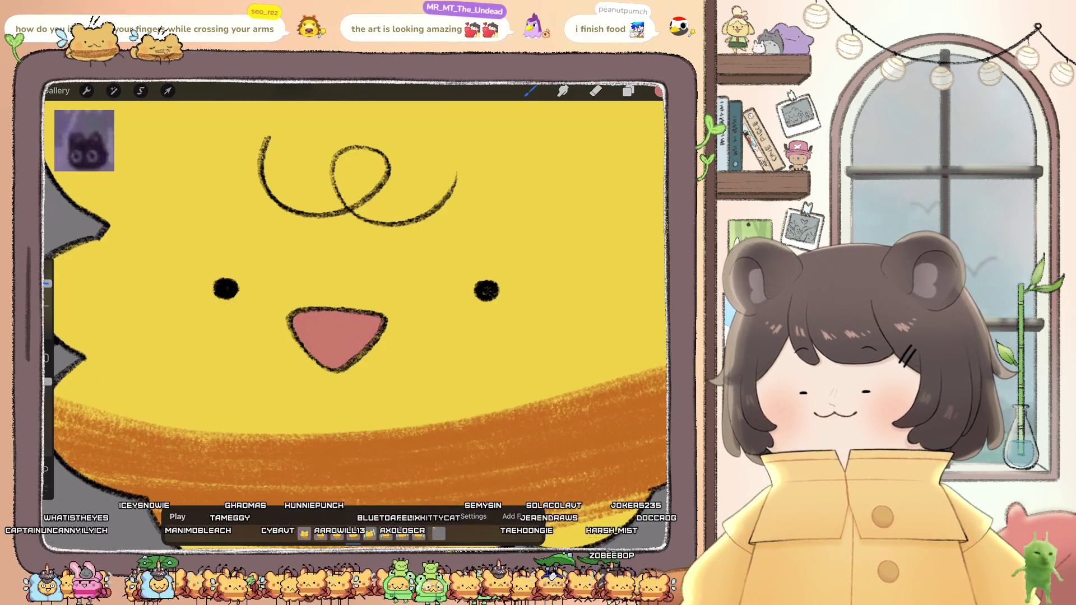
left_click(595, 90)
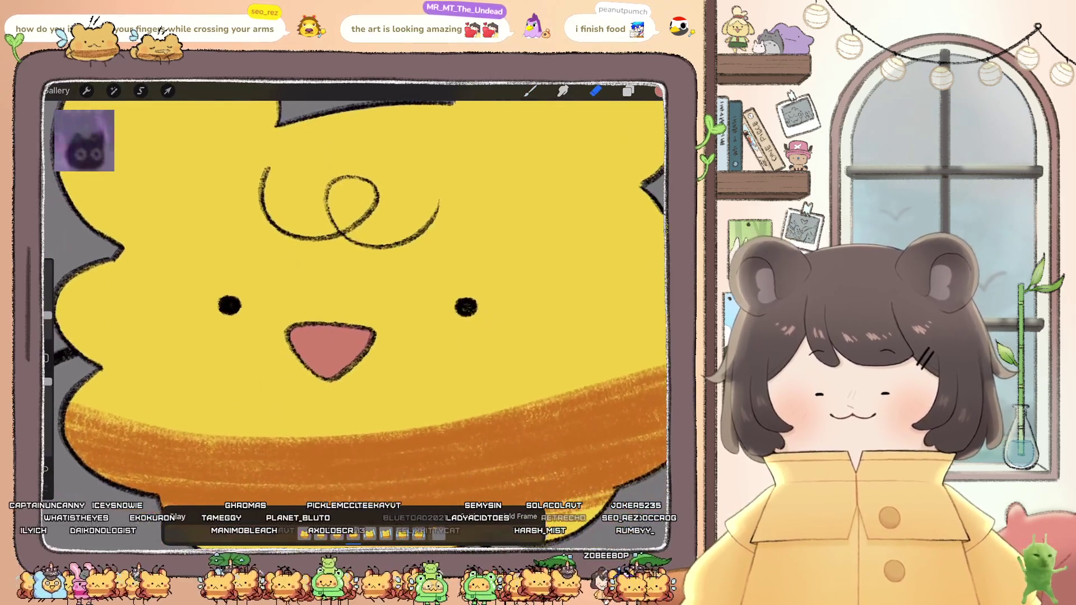
Step: Select the top Inserted Image layer and paint pink inside the beak outline
left_click(628, 90)
left_click(583, 156)
scroll(359, 302, "up", 3)
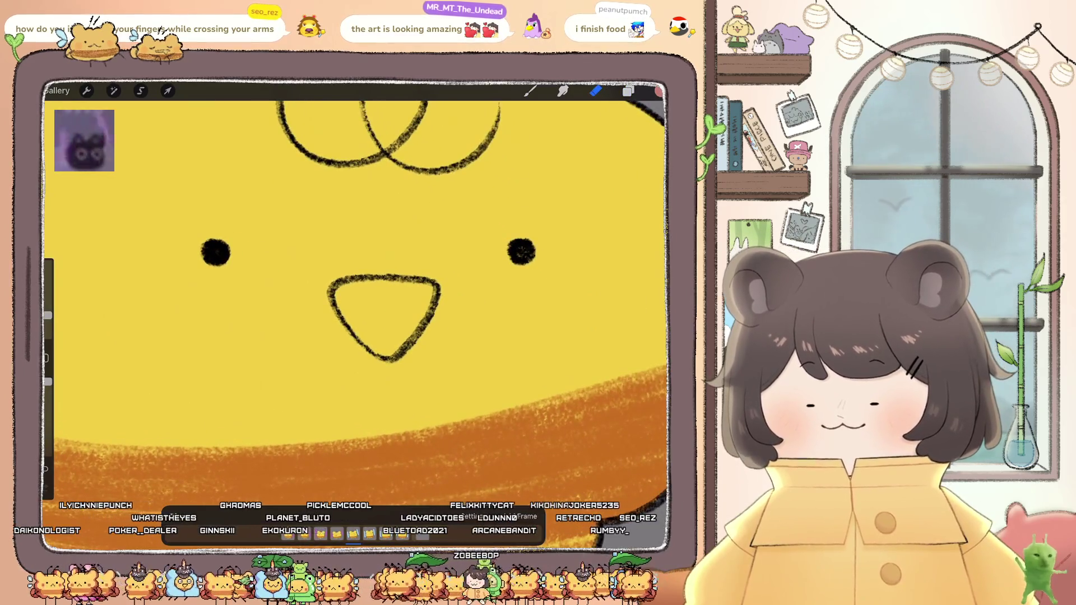
mouse_move(352, 287)
left_mouse_down()
mouse_move(365, 290)
mouse_move(376, 349)
mouse_move(409, 333)
mouse_move(434, 292)
mouse_move(355, 327)
mouse_move(390, 334)
left_mouse_up()
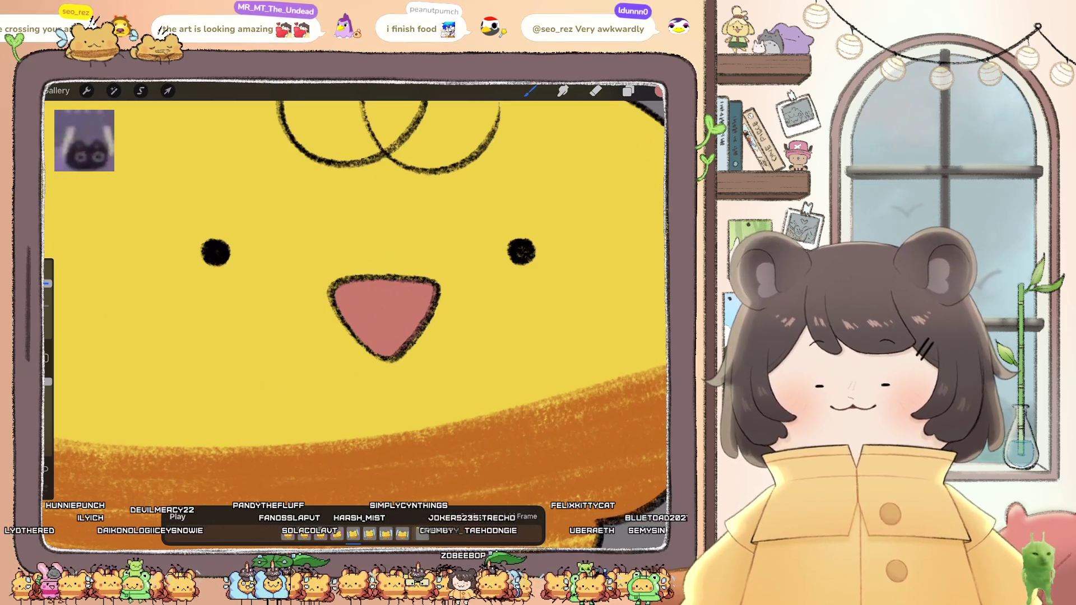
Step: Select the next frame's Inserted Image layer and paint its beak pink
left_click(629, 91)
scroll(579, 314, "up", 2)
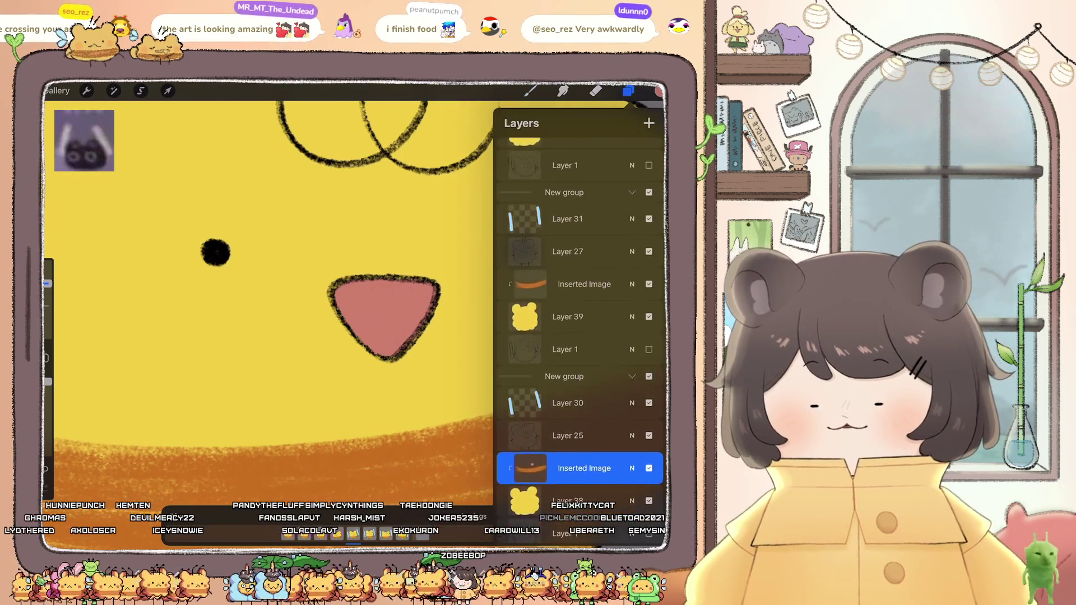
left_click(649, 467)
left_click(628, 91)
mouse_move(358, 280)
left_mouse_down()
mouse_move(288, 380)
mouse_move(362, 292)
left_mouse_up()
mouse_move(409, 323)
left_mouse_down()
mouse_move(316, 344)
mouse_move(384, 391)
mouse_move(395, 335)
mouse_move(354, 362)
left_mouse_up()
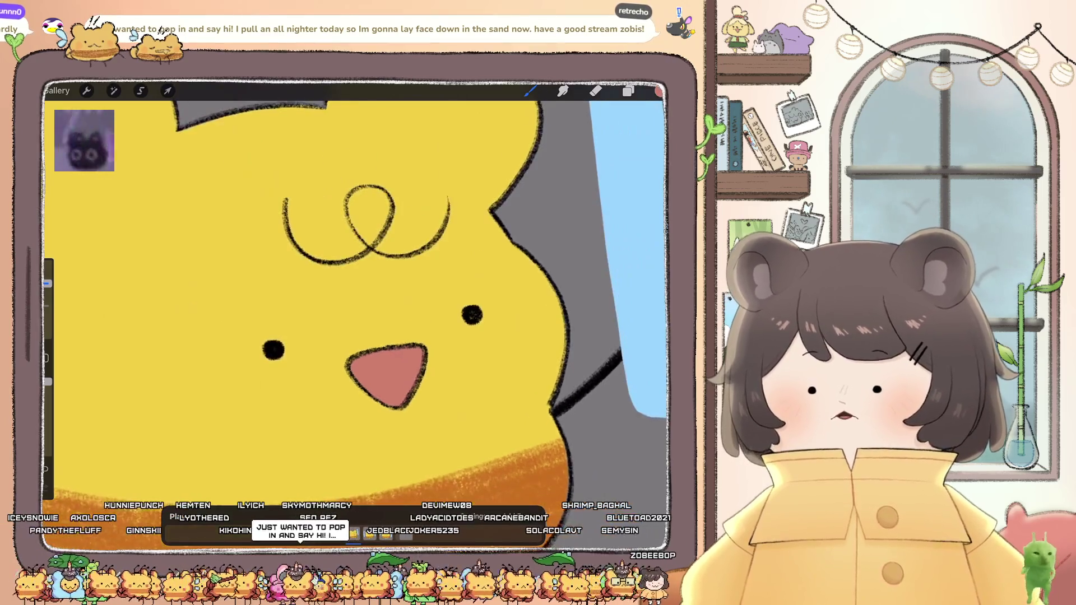
Step: On the top Inserted Image layer, extend pink up the beak's right edge and inner corner
left_click(628, 90)
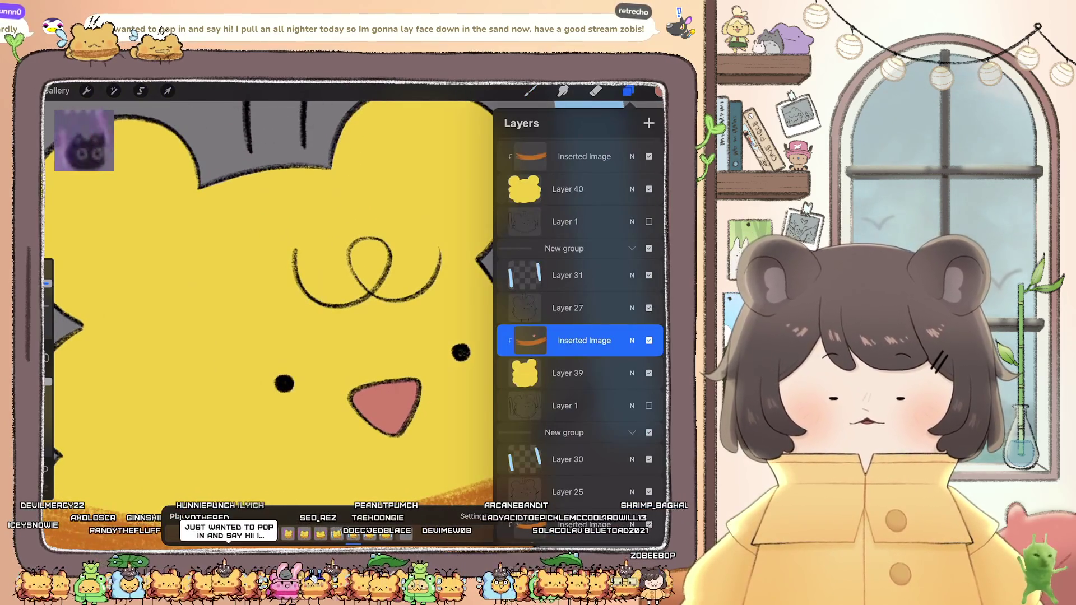
left_click(584, 156)
left_click(628, 90)
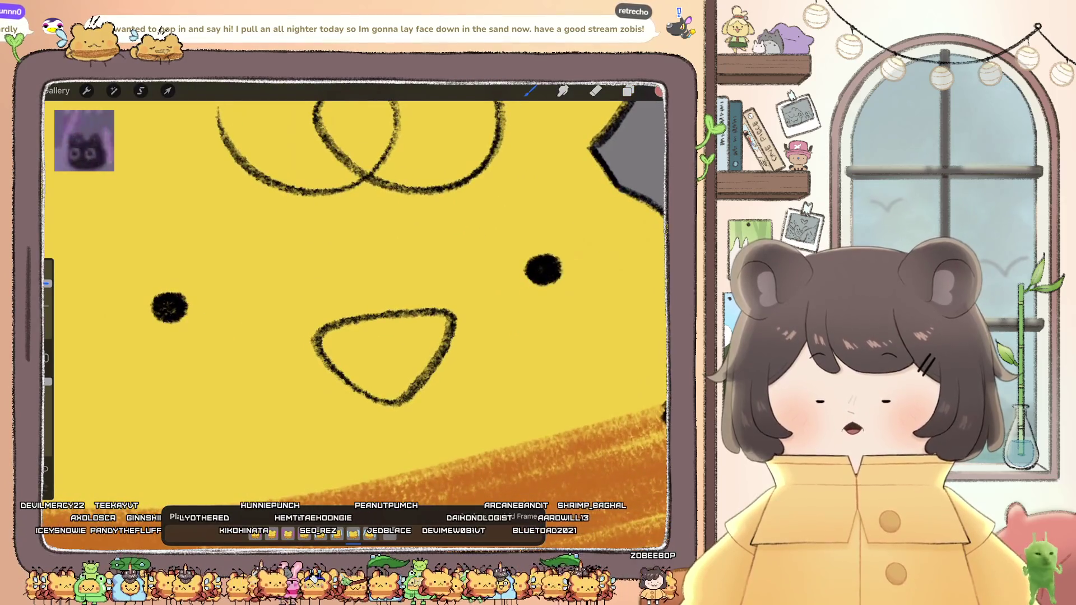
mouse_move(417, 371)
left_mouse_down()
mouse_move(447, 319)
mouse_move(343, 335)
mouse_move(392, 389)
left_mouse_up()
mouse_move(344, 348)
left_mouse_down()
mouse_move(363, 365)
mouse_move(411, 350)
left_mouse_up()
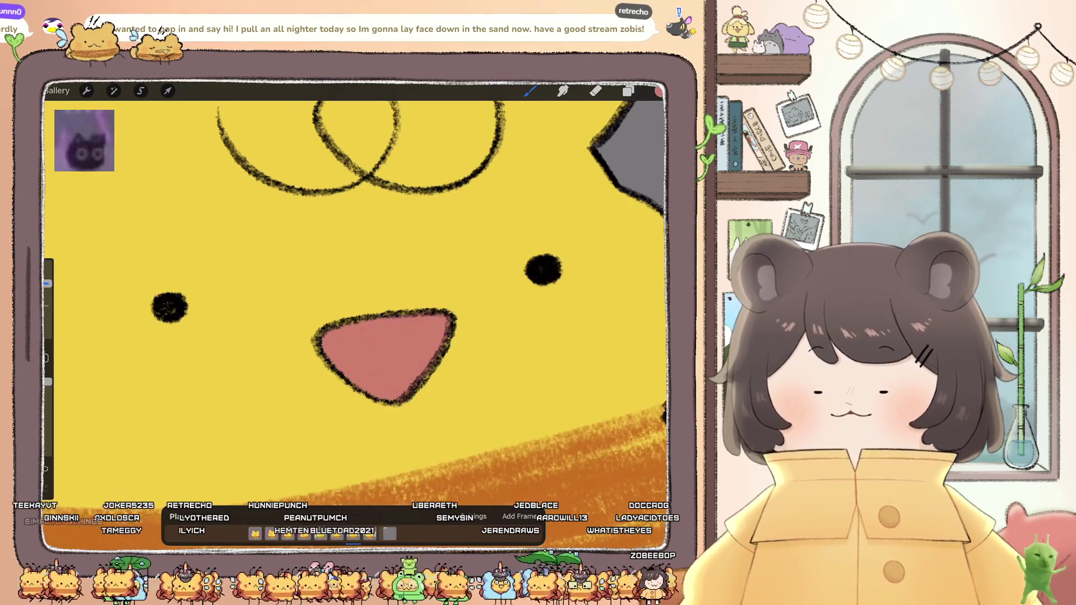
Step: Select the next Inserted Image layer and fill the whole beak with pink
left_click(629, 91)
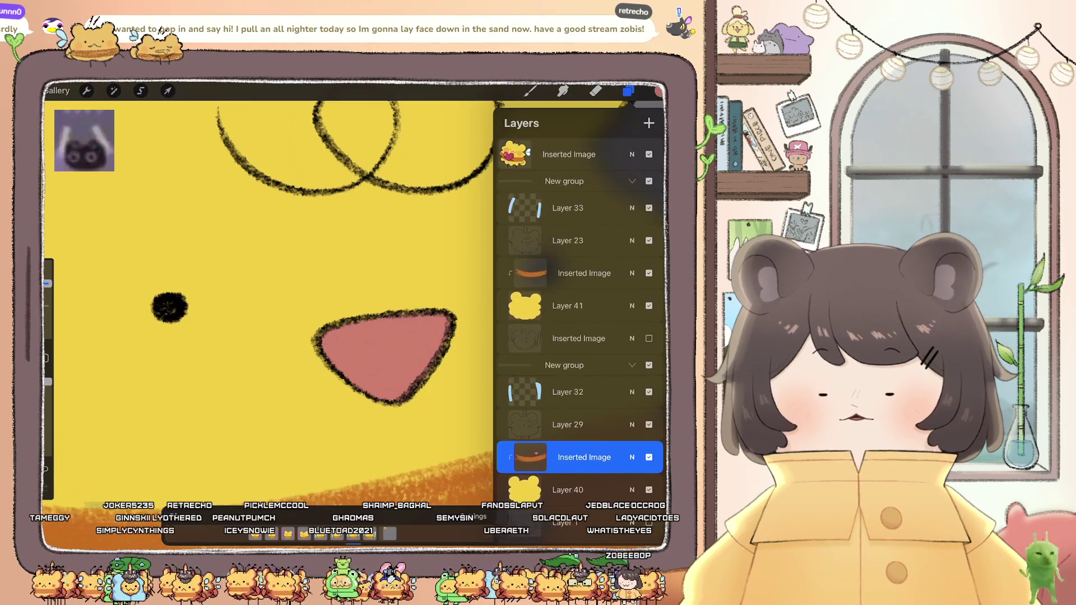
left_click(582, 279)
left_click_drag(170, 307, 435, 327)
left_click(628, 91)
scroll(359, 303, "down", 3)
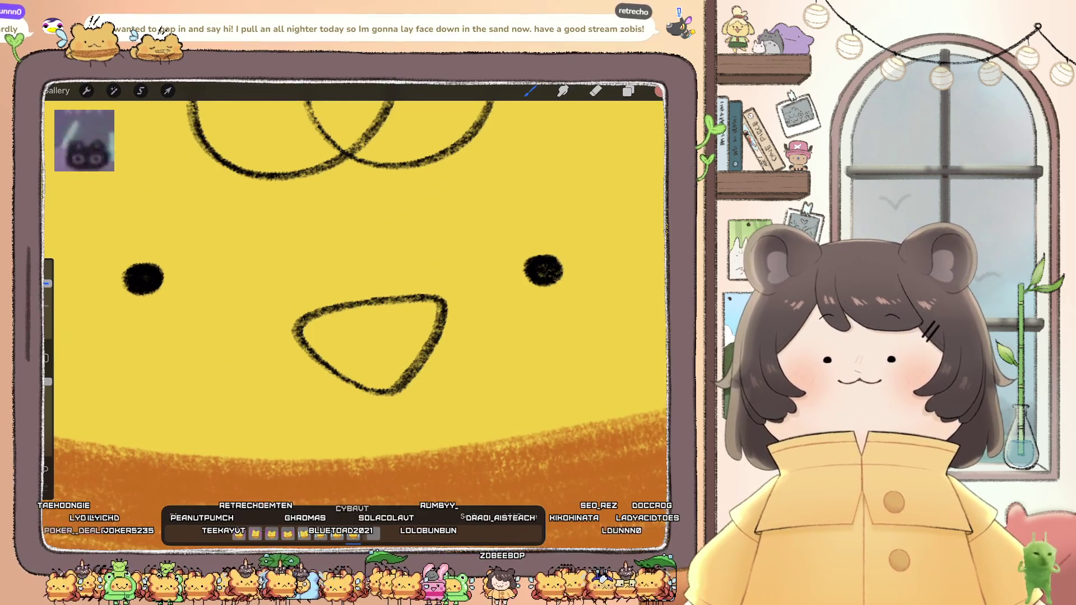
scroll(353, 280, "down", 2)
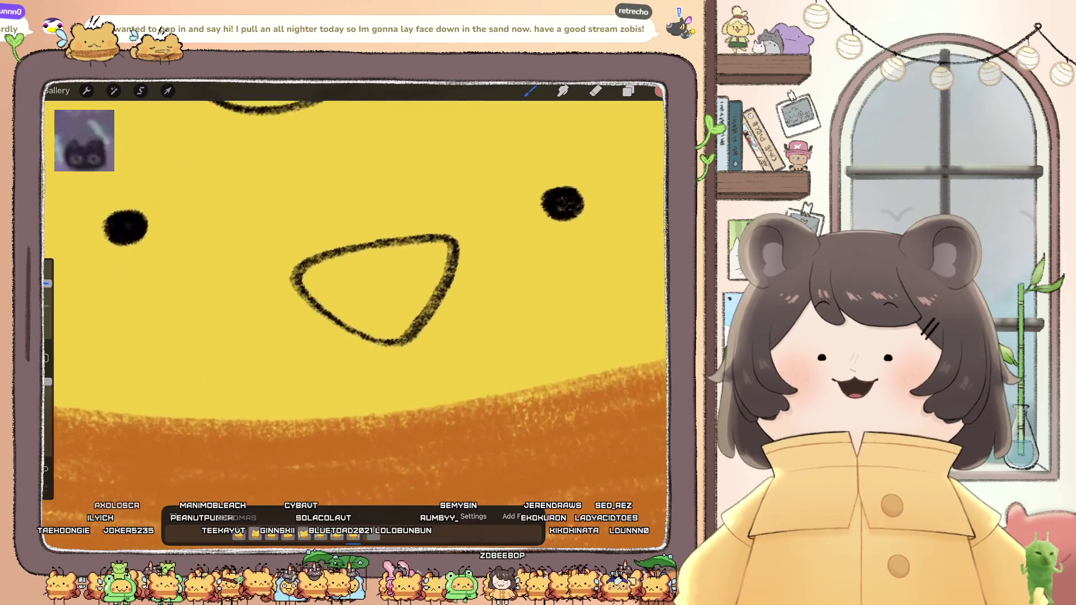
left_click_drag(342, 285, 305, 296)
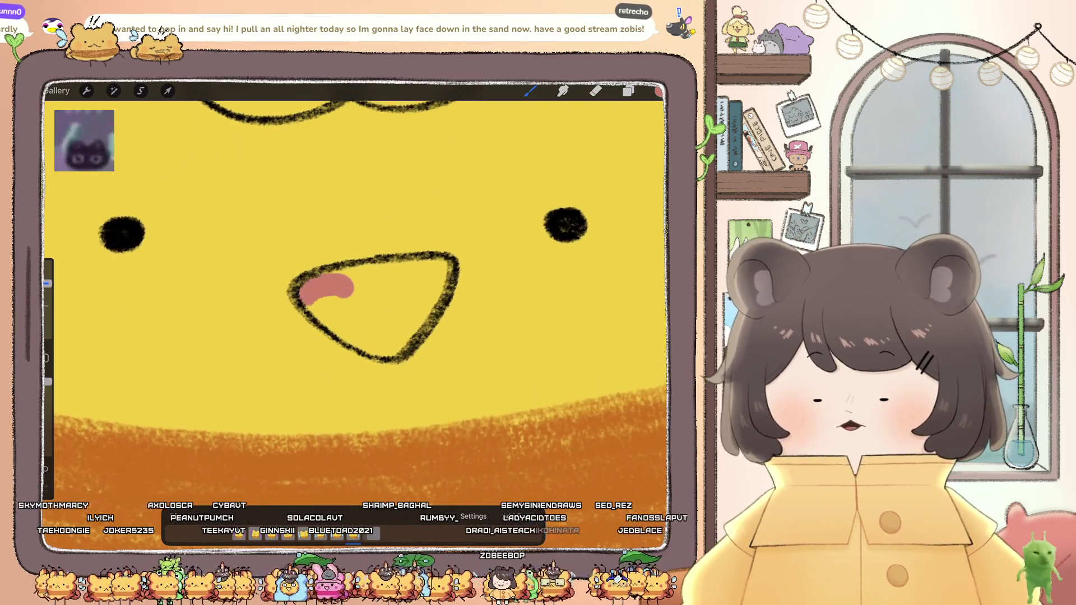
mouse_move(357, 335)
left_mouse_down()
mouse_move(368, 343)
mouse_move(440, 275)
mouse_move(387, 280)
left_mouse_up()
mouse_move(331, 302)
left_mouse_down()
mouse_move(392, 325)
mouse_move(400, 288)
left_mouse_up()
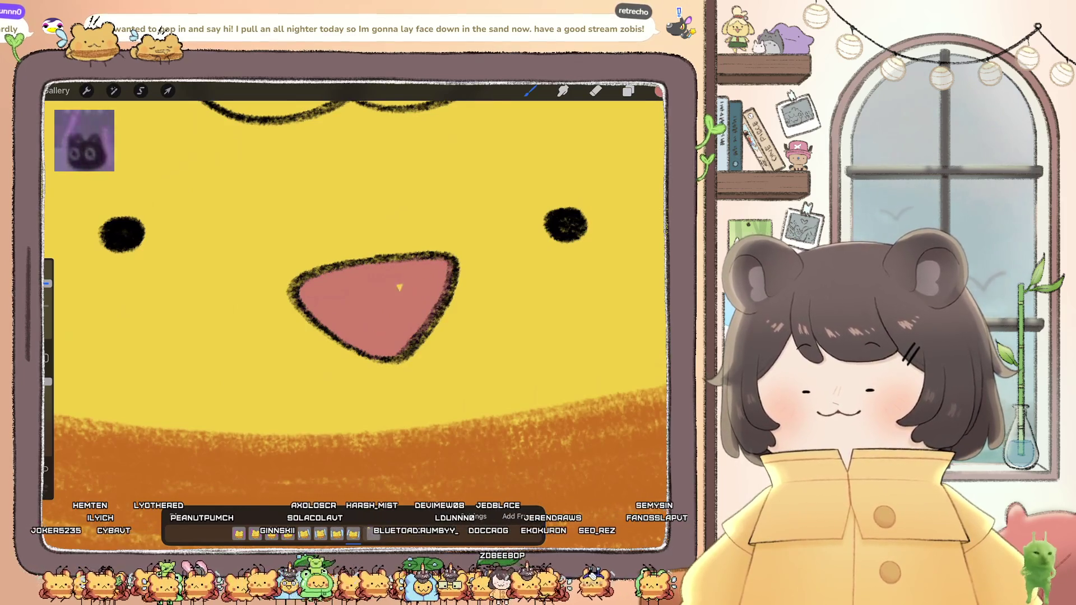
scroll(358, 291, "down", 5)
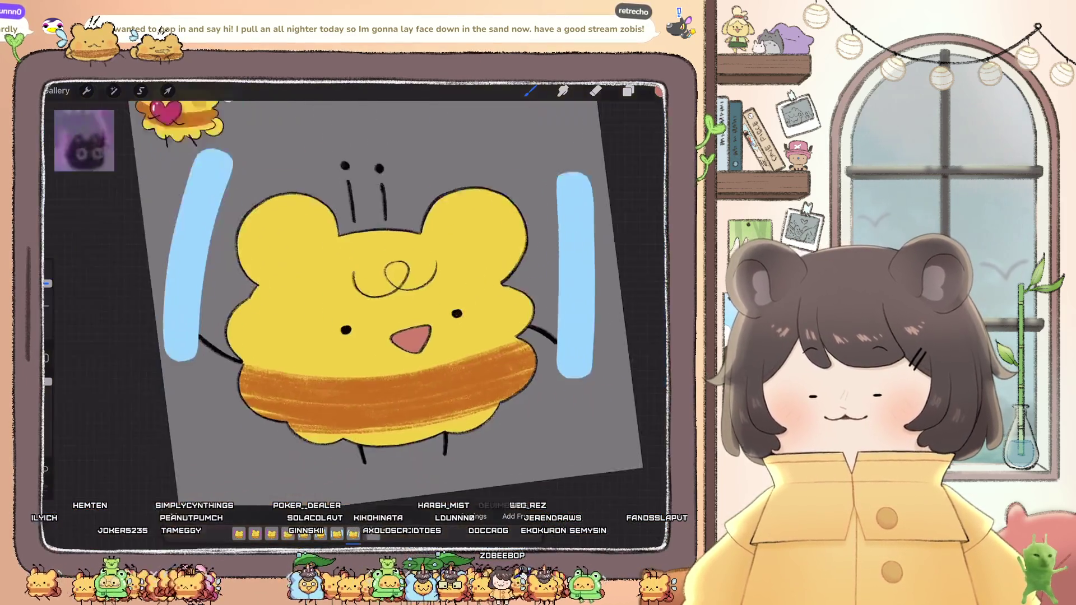
Step: Select bee body Layer 34 and add Layer 50 above it as a Clipping Mask
scroll(375, 336, "down", 10)
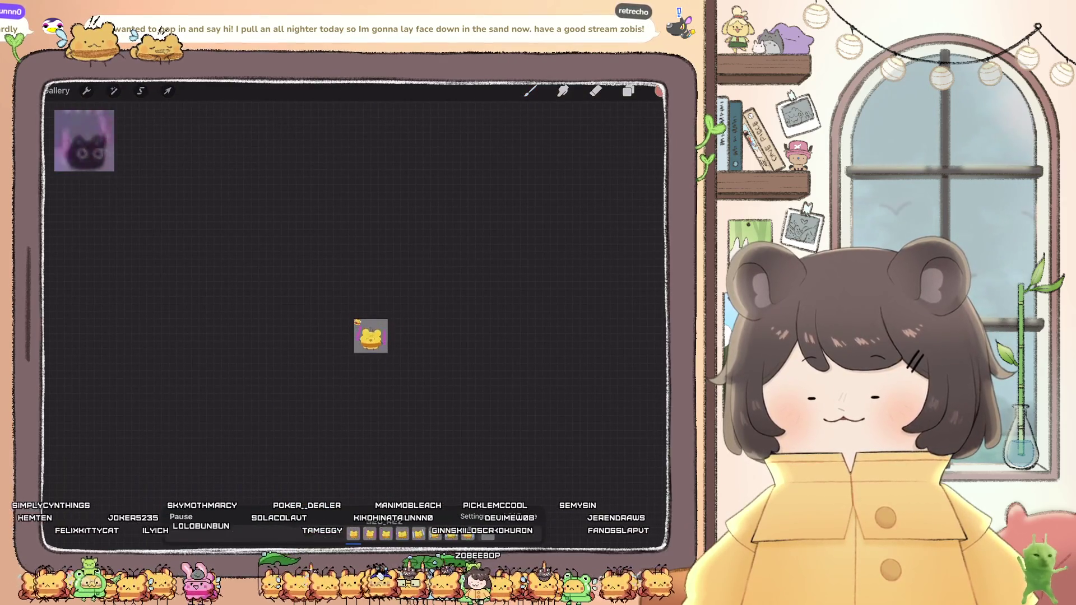
scroll(370, 336, "up", 10)
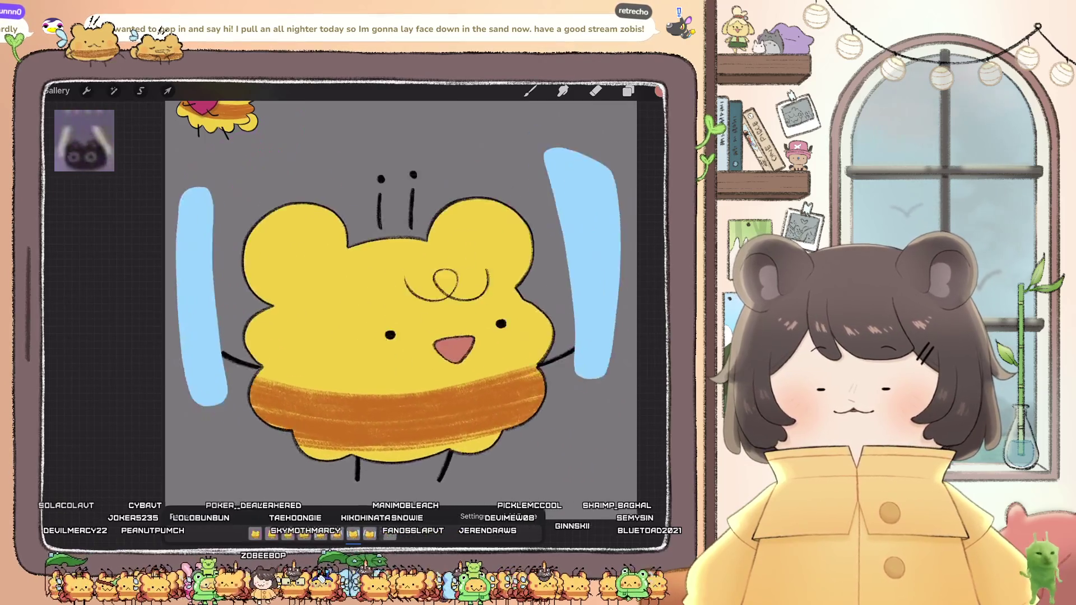
left_click(530, 91)
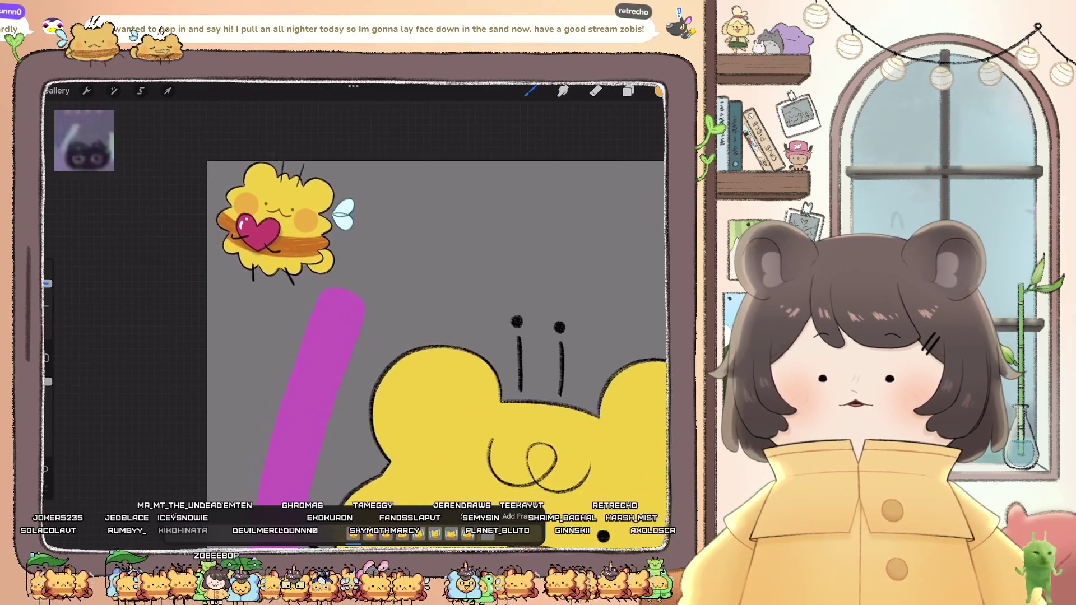
left_click(628, 91)
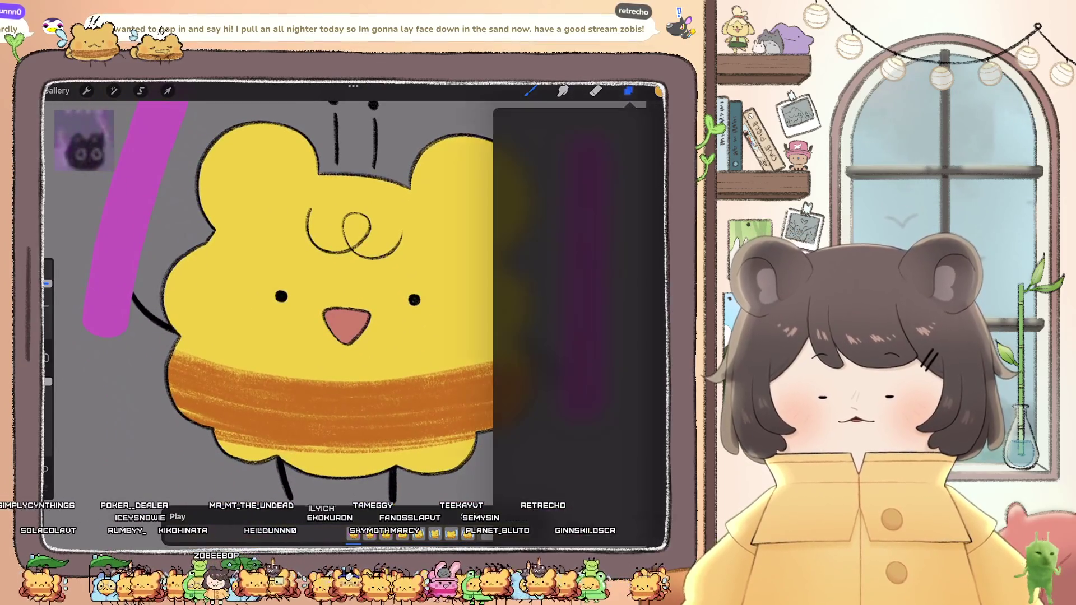
left_click(571, 438)
left_click(572, 471)
left_click(648, 123)
left_click(530, 91)
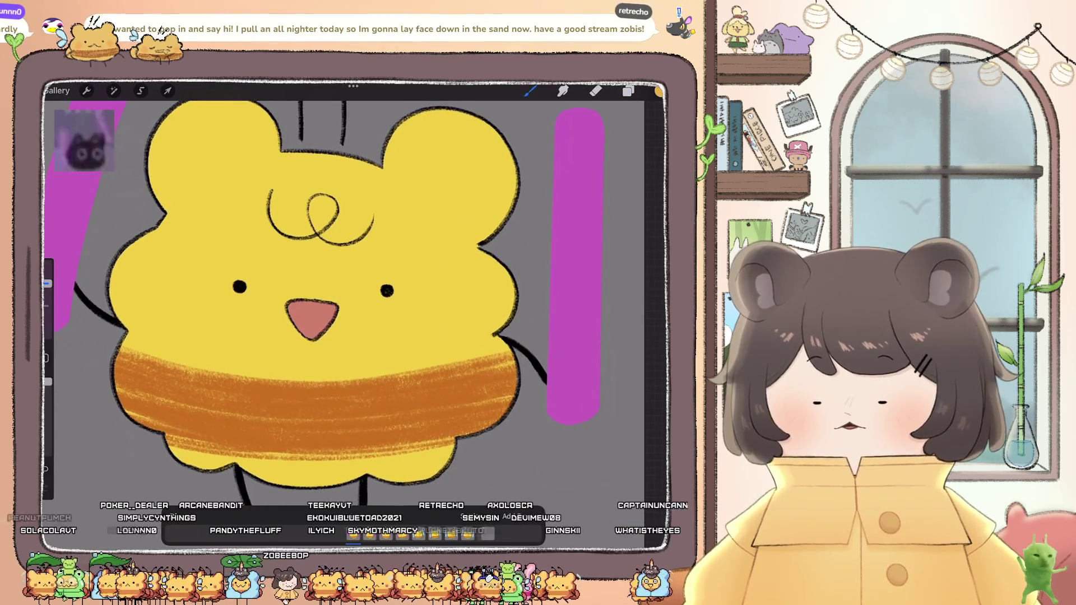
Step: Draw orange circle outlines on the right and left cheeks, redrawing the left one by hand
left_click_drag(424, 336, 452, 287)
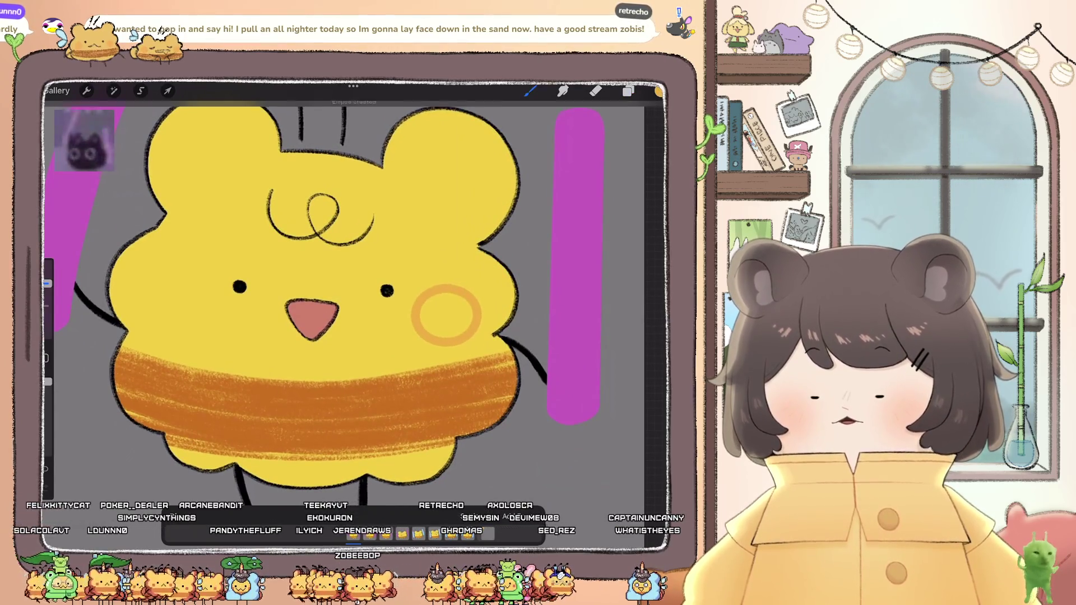
left_click_drag(336, 281, 407, 280)
mouse_move(257, 279)
left_mouse_down()
mouse_move(235, 335)
mouse_move(259, 278)
left_mouse_up()
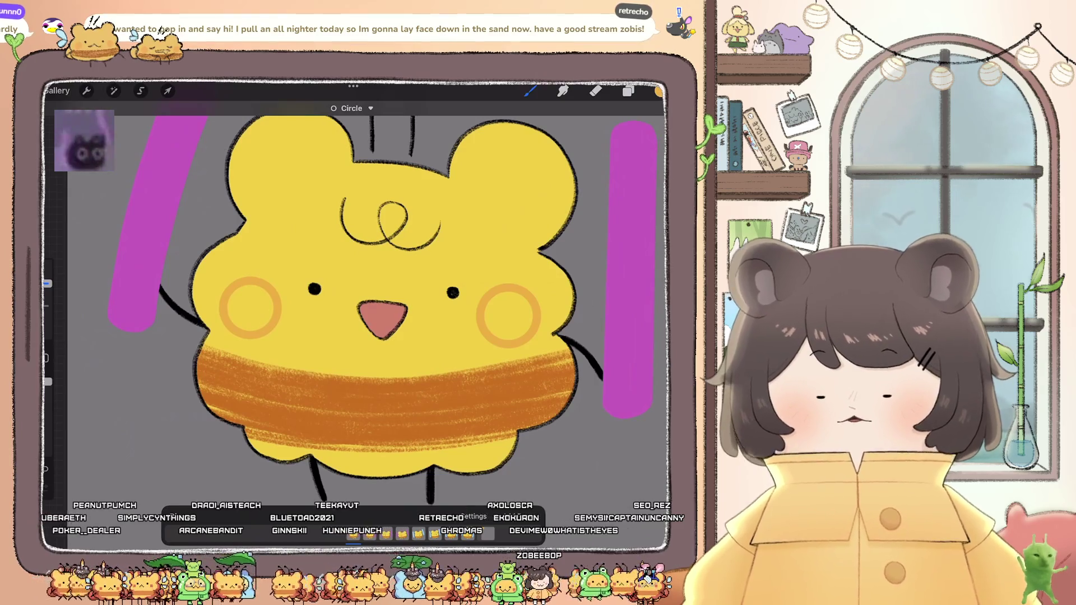
key("ctrl+z")
left_click_drag(264, 280, 261, 279)
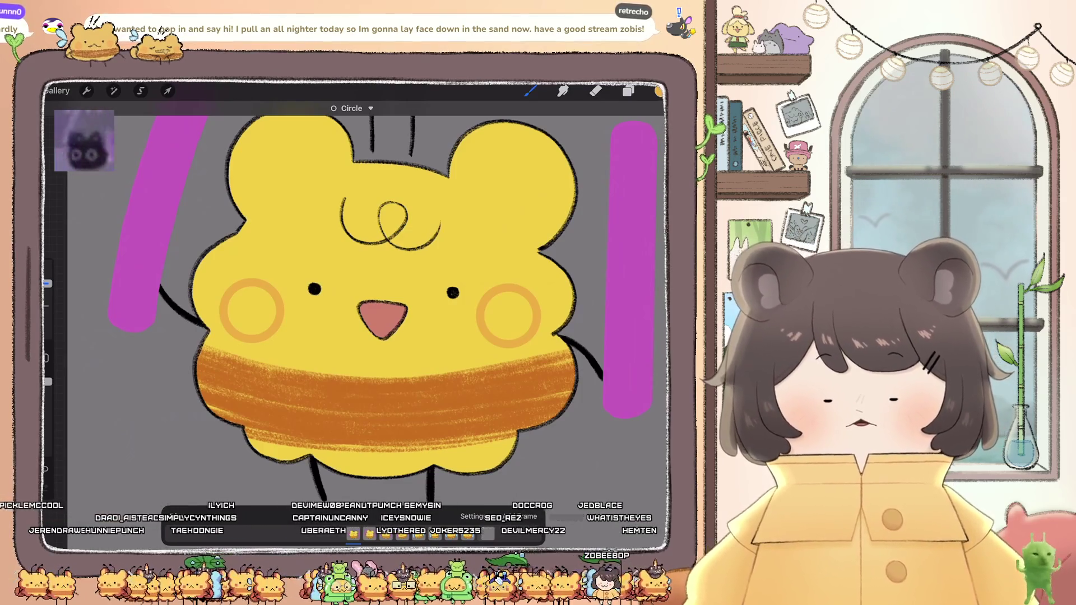
Step: Fill both cheek rings with solid orange using ColorDrop
left_click_drag(659, 92, 508, 315)
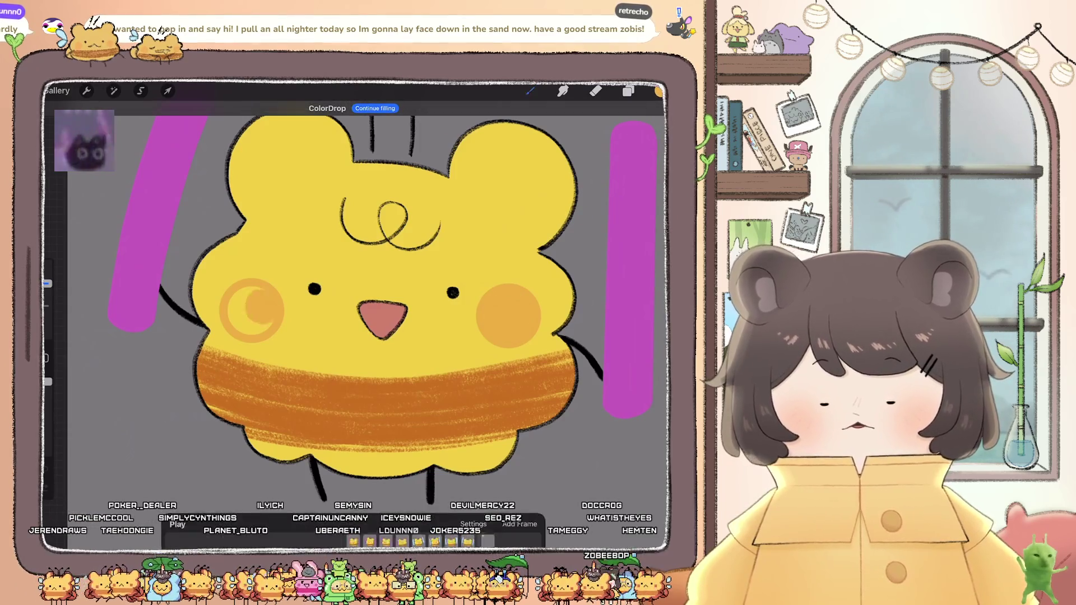
left_click(252, 310)
scroll(400, 328, "down", 5)
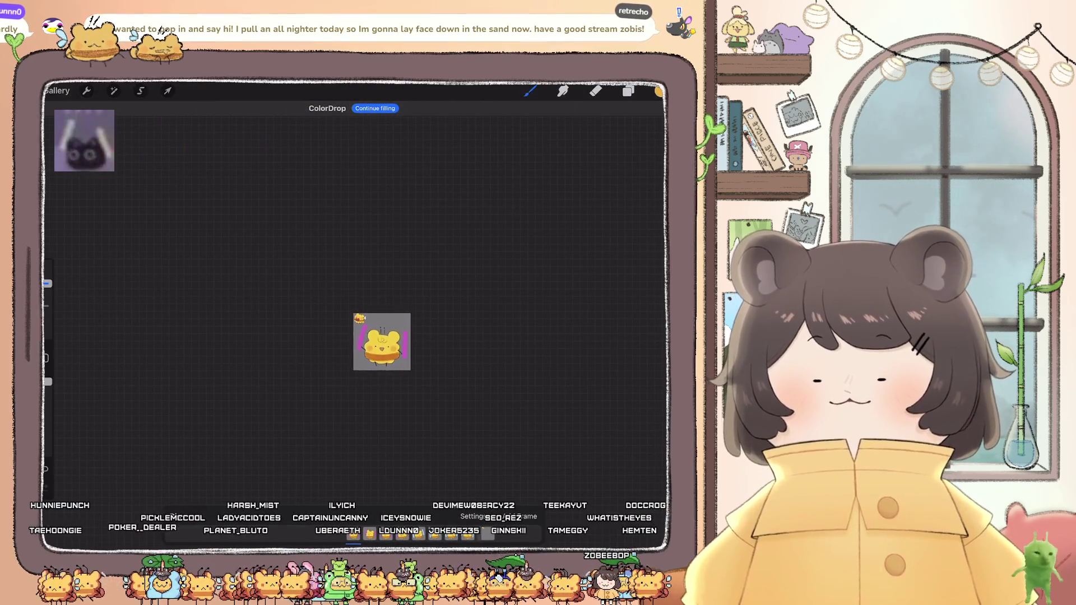
scroll(319, 308, "up", 5)
scroll(336, 308, "up", 2)
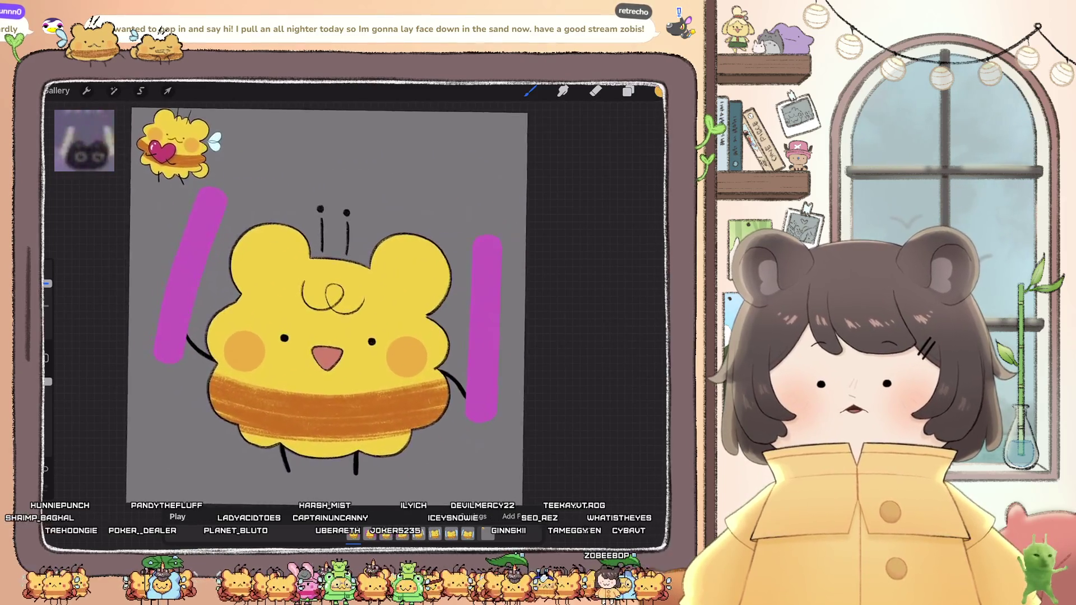
scroll(353, 308, "up", 2)
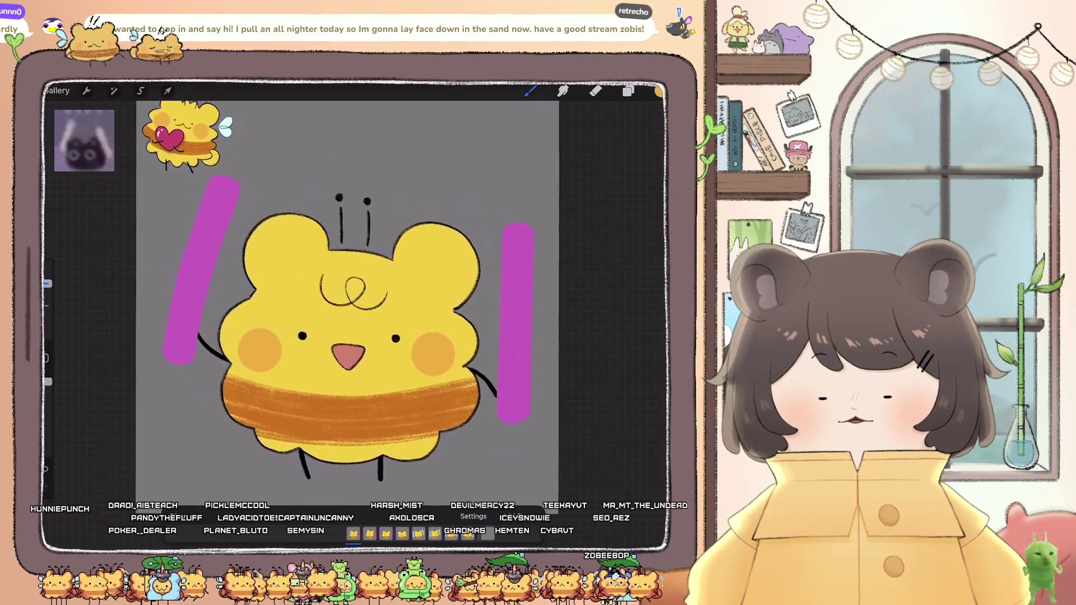
left_click(628, 91)
Step: On Layer 35, warp the cheeks and beak area so they curve to fit the face
left_click(573, 438)
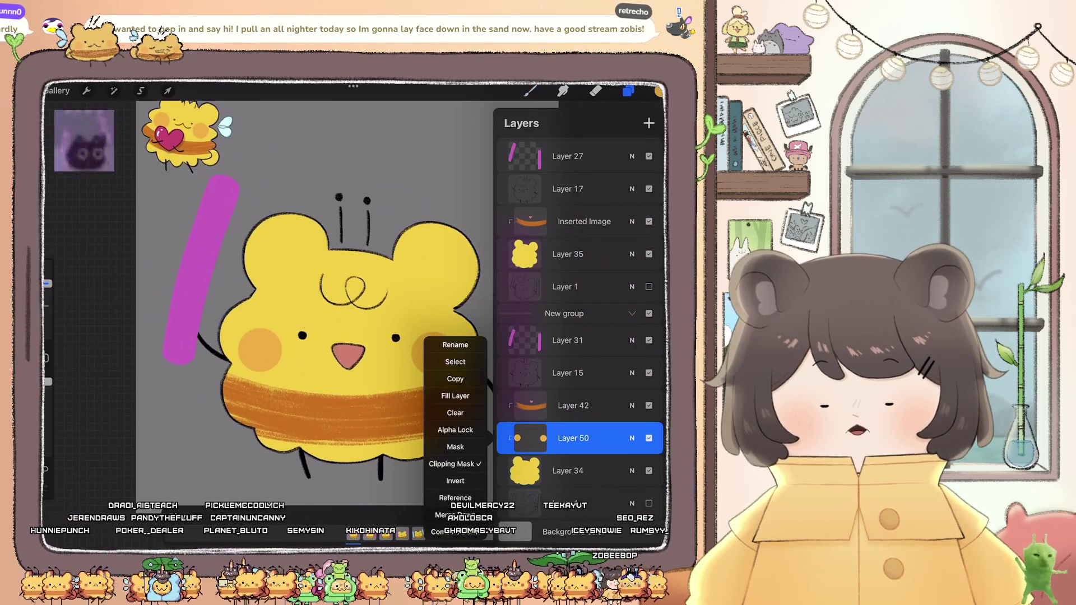
left_click(573, 438)
left_click(567, 254)
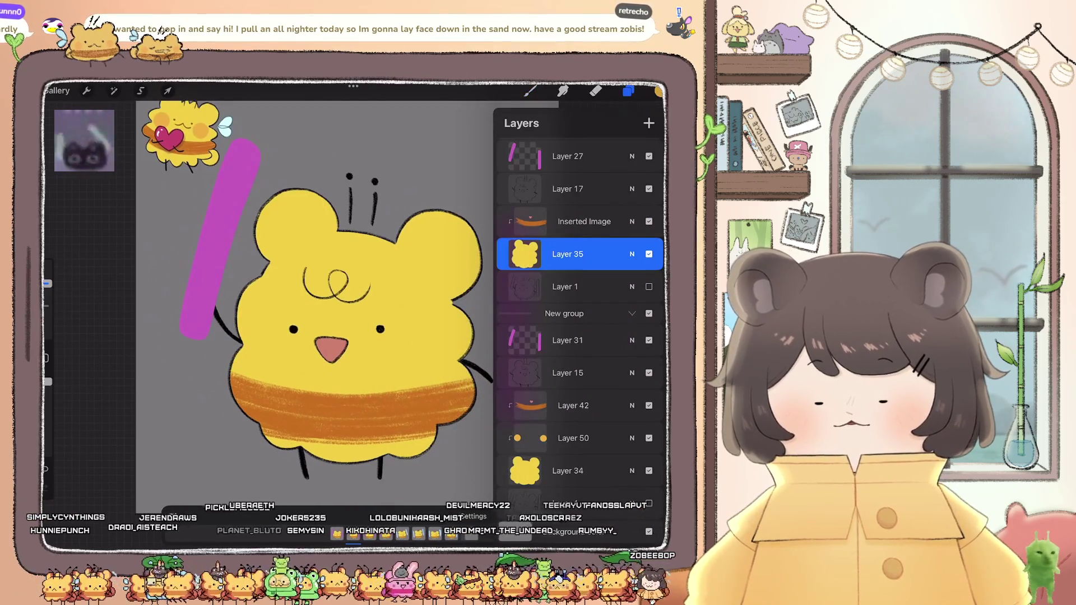
left_click(86, 91)
left_click(168, 90)
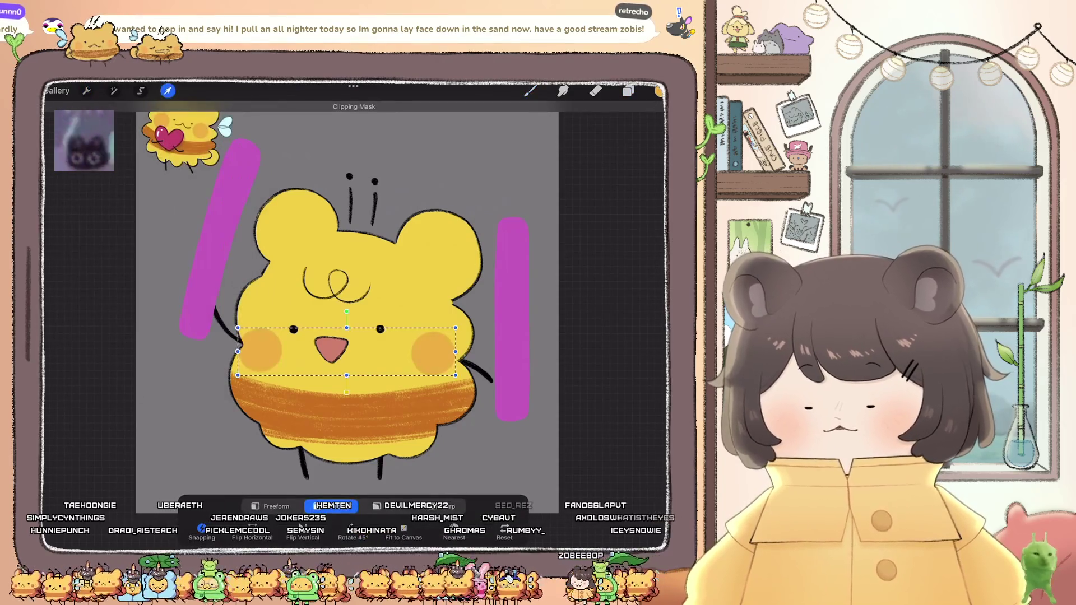
left_click(437, 506)
left_click_drag(223, 325, 222, 317)
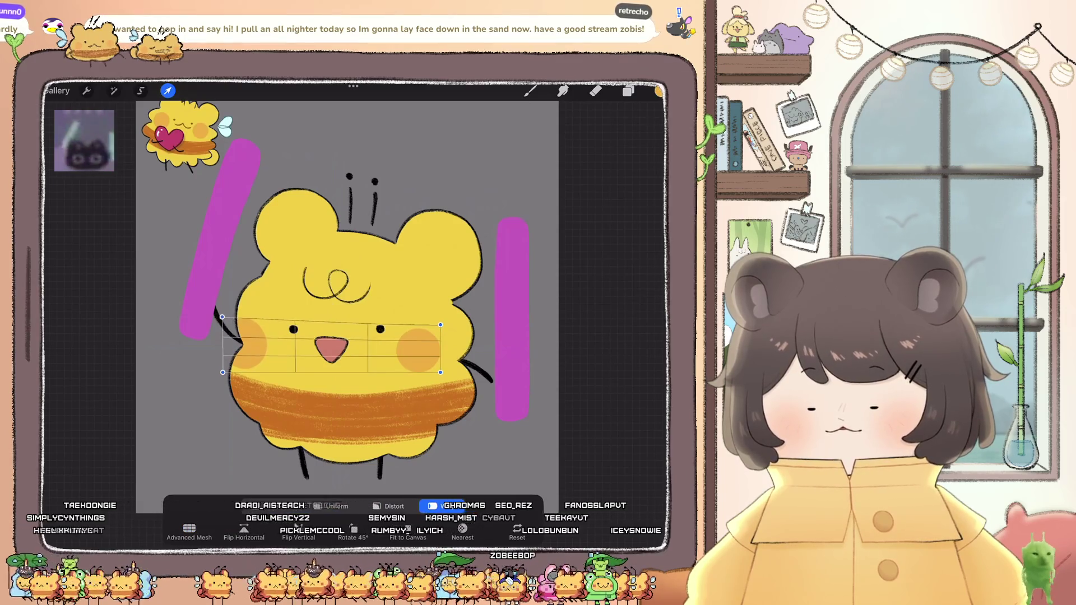
left_click_drag(440, 325, 439, 317)
left_click_drag(441, 372, 441, 378)
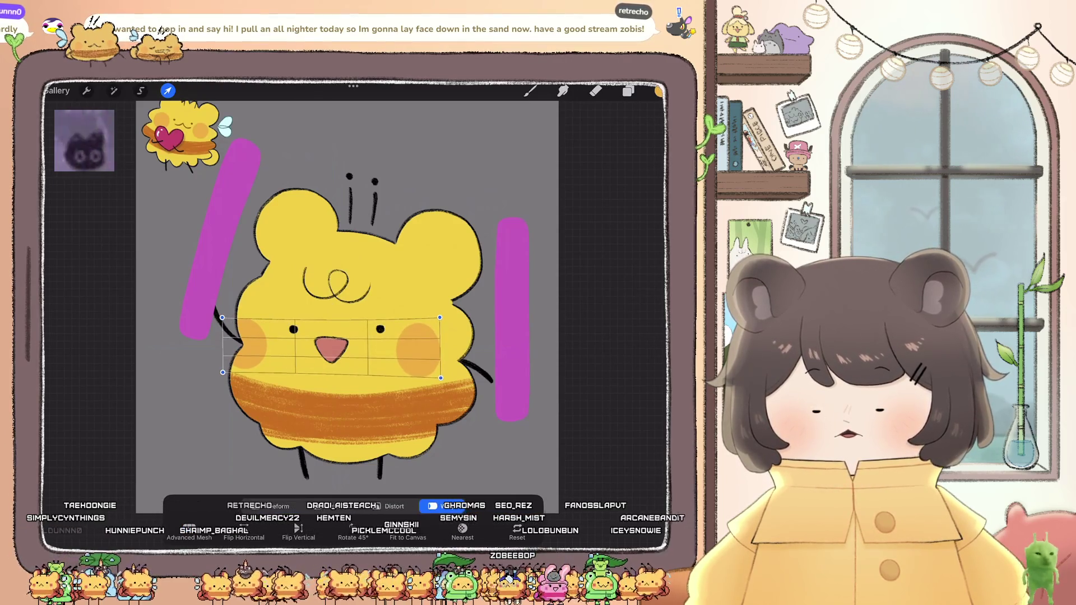
left_click_drag(223, 345, 227, 345)
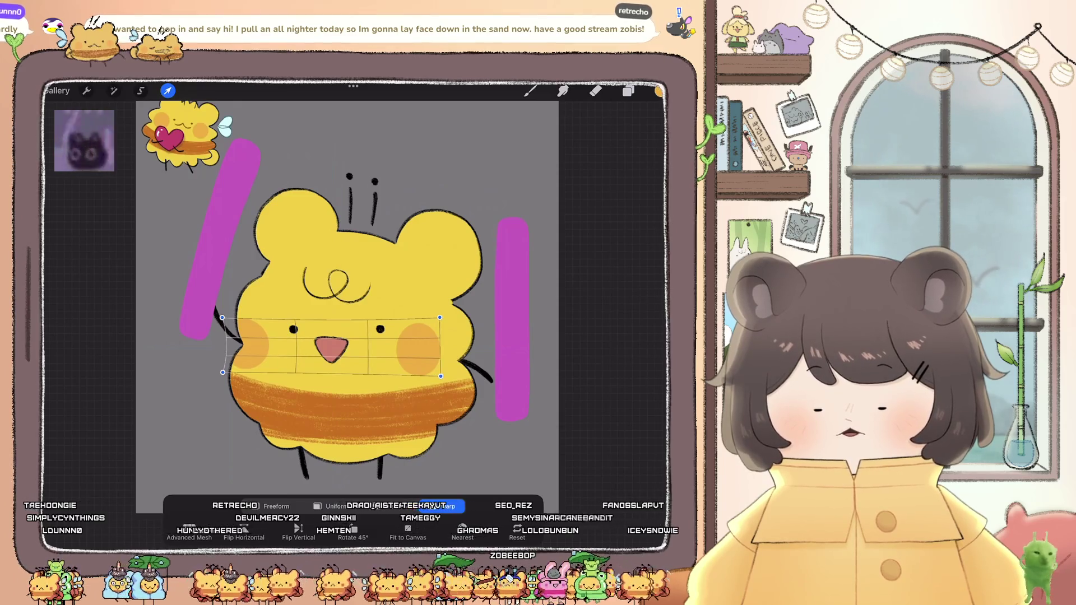
left_click(628, 91)
Step: Paste the orange cheeks onto Layer 36, stretching them wider with Freeform and nudging into place
scroll(579, 336, "up", 2)
left_click(567, 309)
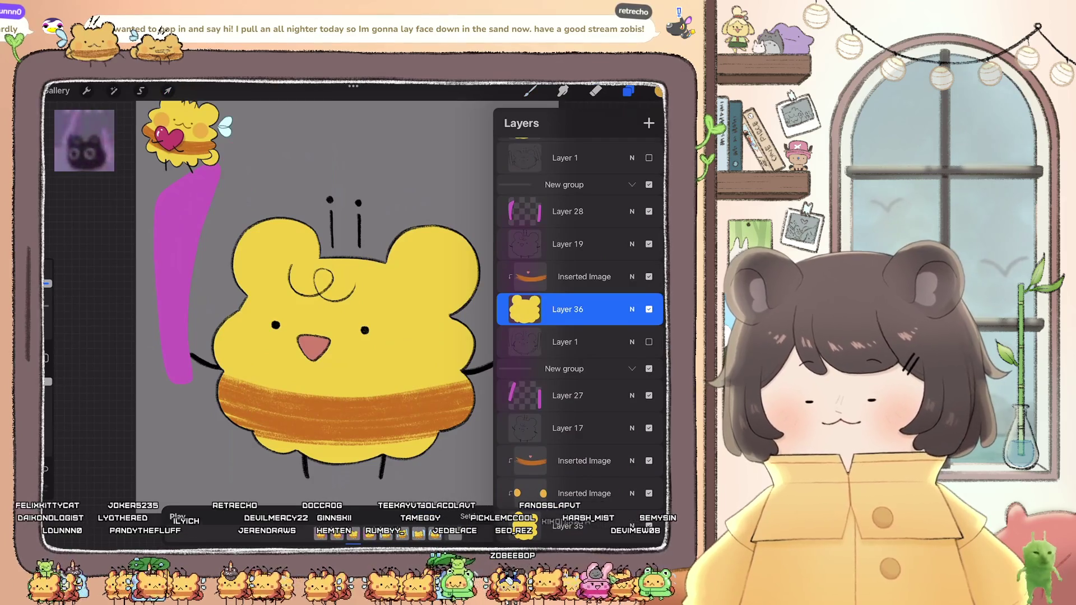
left_click(86, 90)
left_click(81, 325)
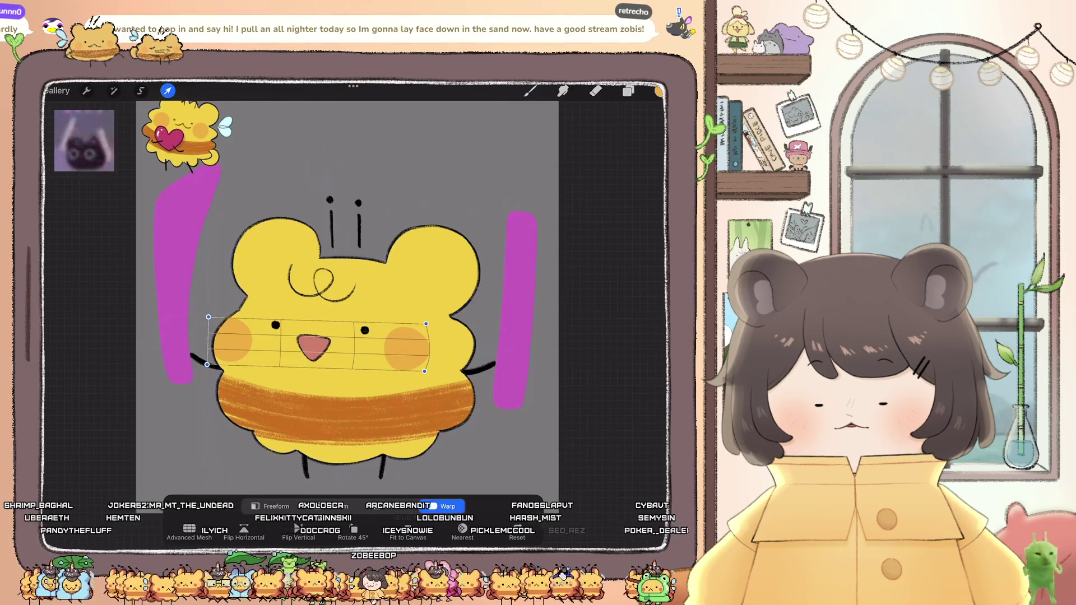
left_click(392, 506)
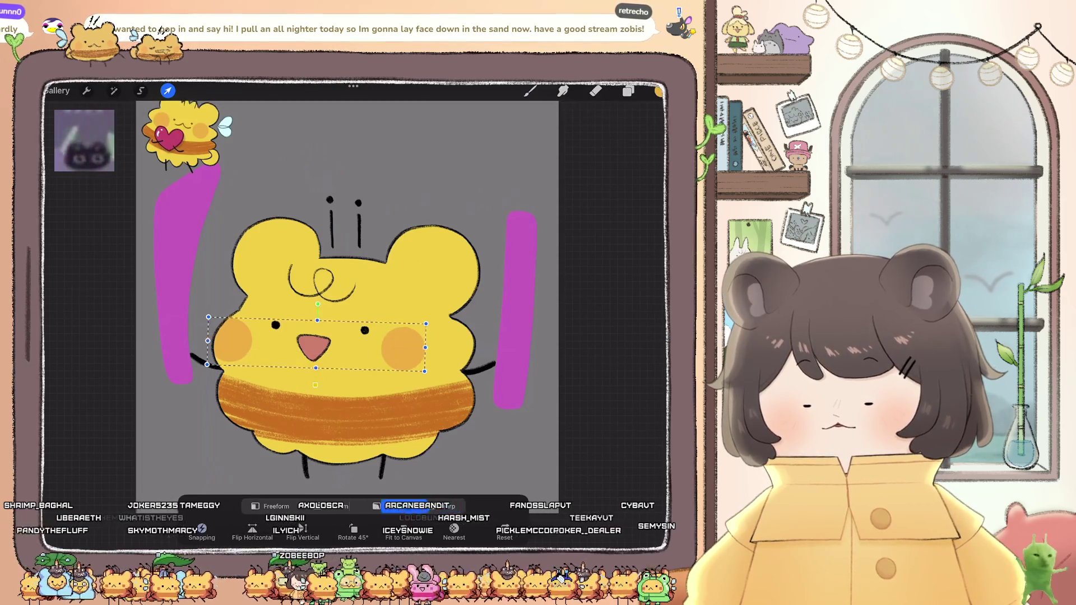
left_click_drag(425, 347, 436, 347)
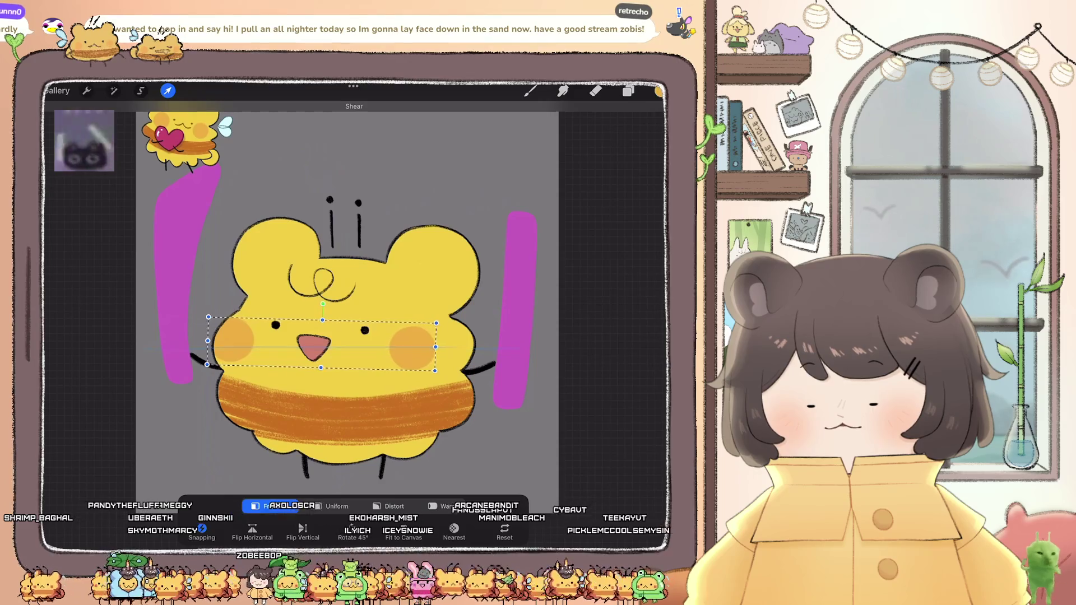
left_click_drag(322, 343, 316, 348)
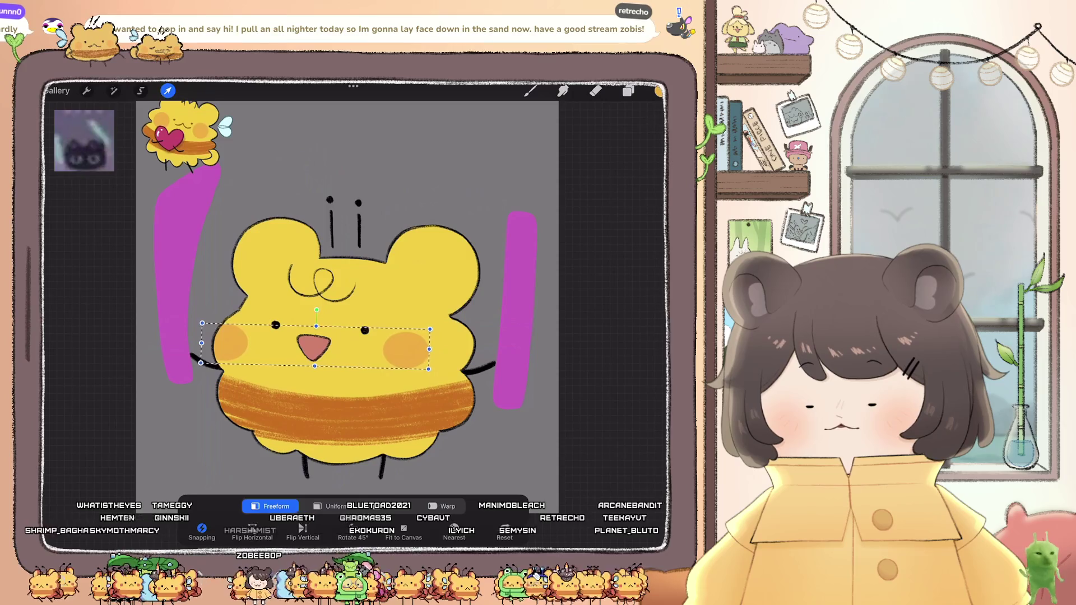
left_click(167, 90)
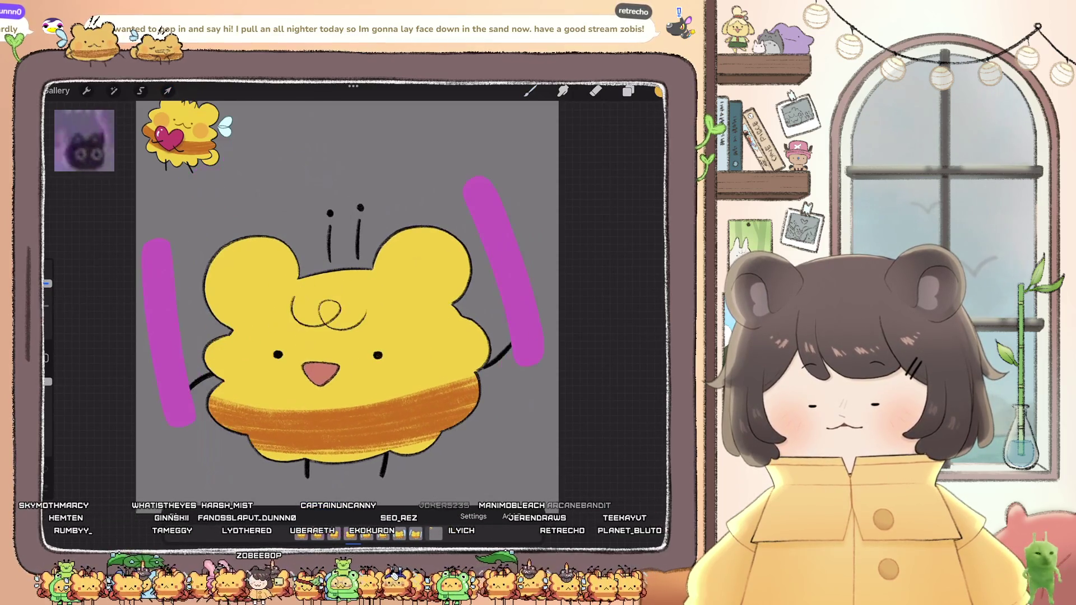
key("ctrl+z")
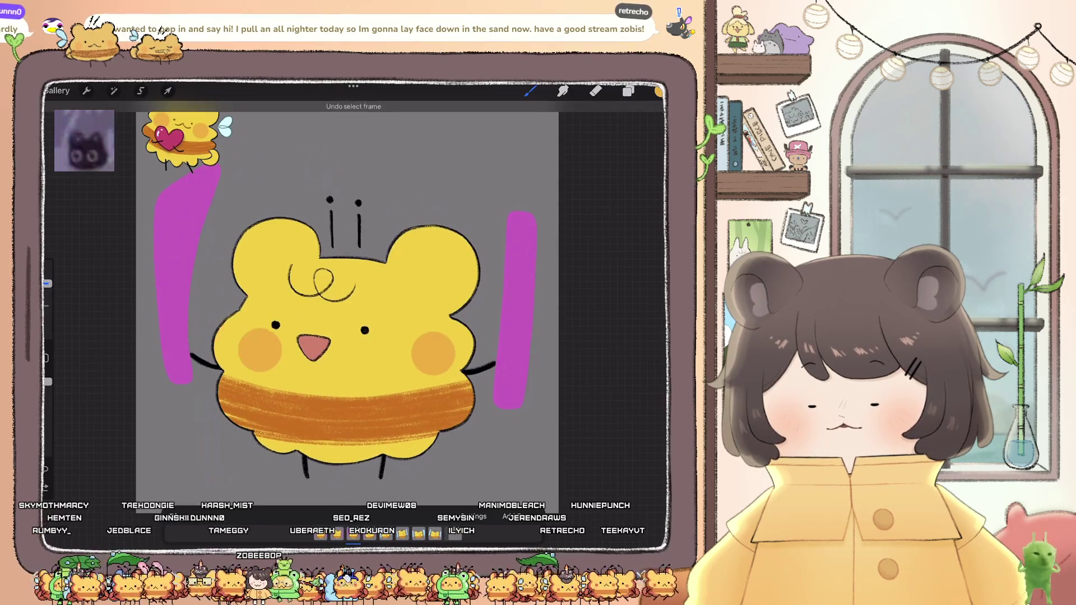
Step: Shift the cheeks left and tilt them slightly clockwise on the current frame
left_click(167, 90)
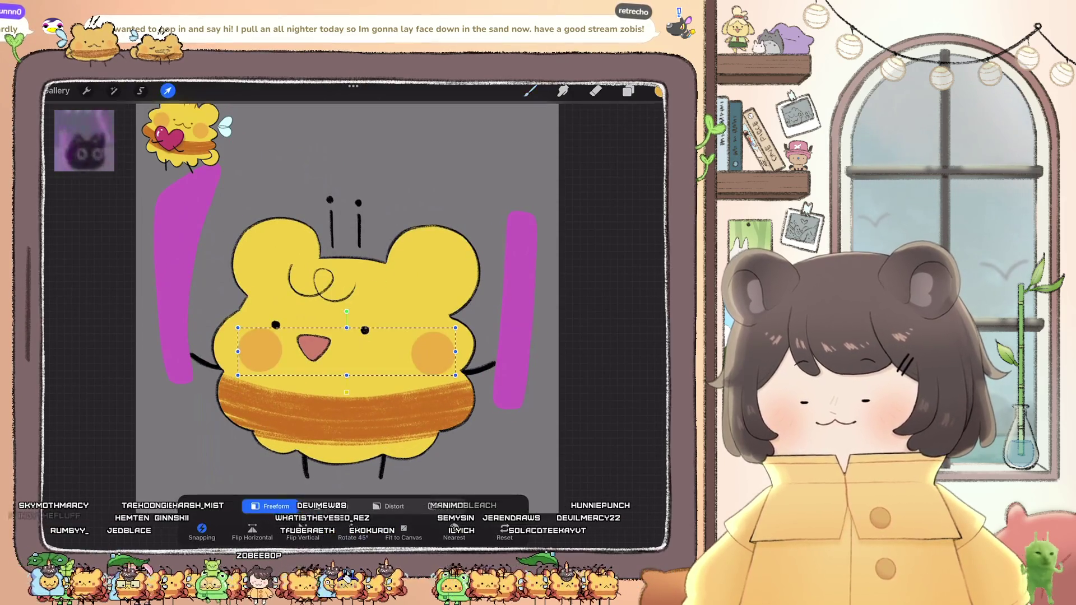
left_click_drag(345, 348, 317, 344)
left_click_drag(318, 306, 320, 308)
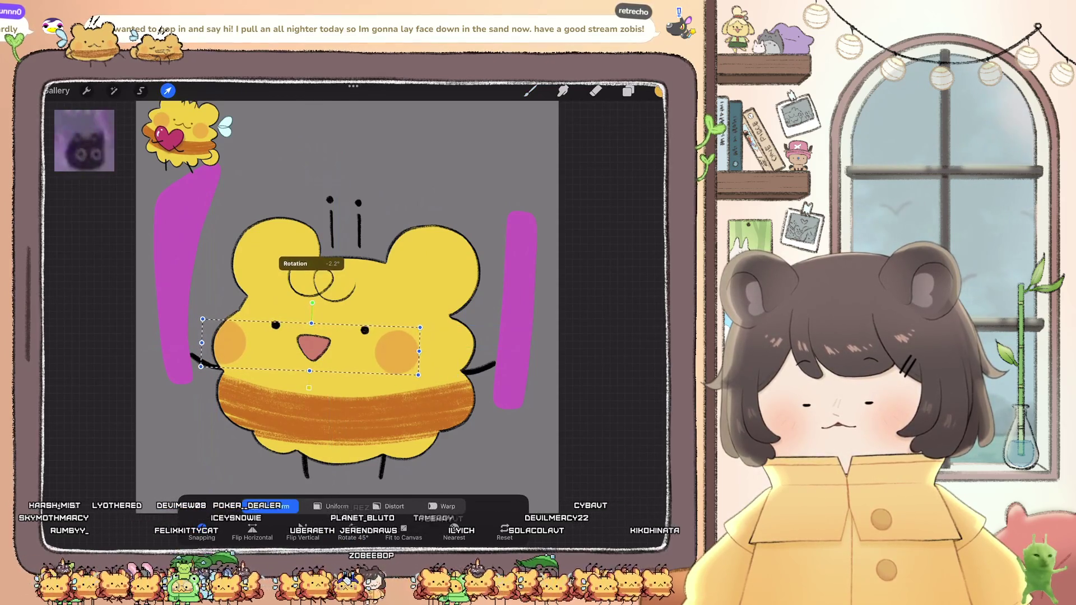
left_click_drag(311, 348, 312, 346)
key("b")
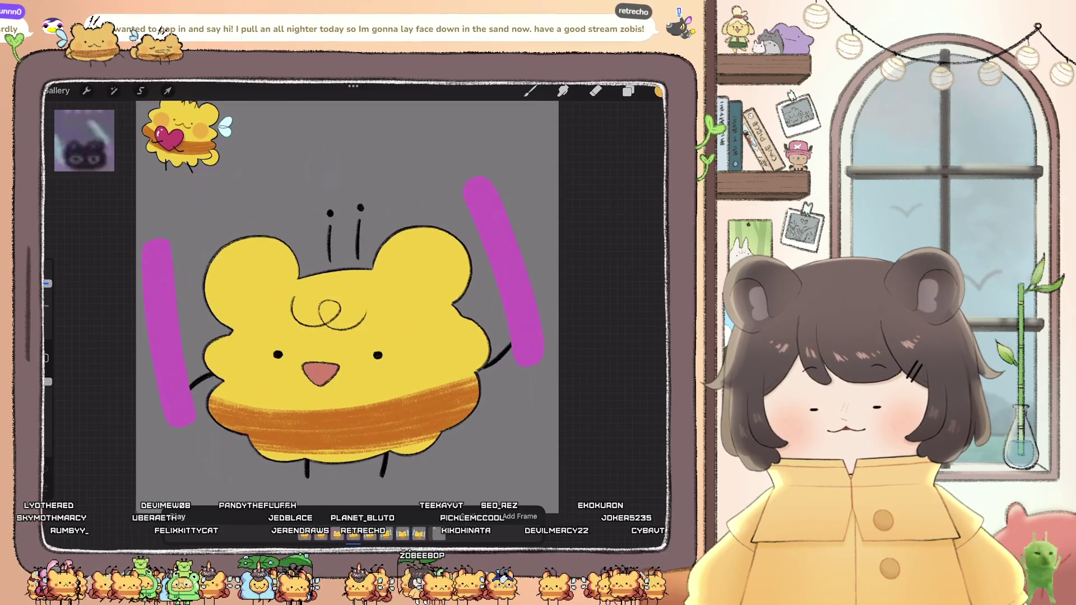
Step: Paste the orange cheeks onto Layer 37, moved down-left and tilted 3.5°
left_click(629, 91)
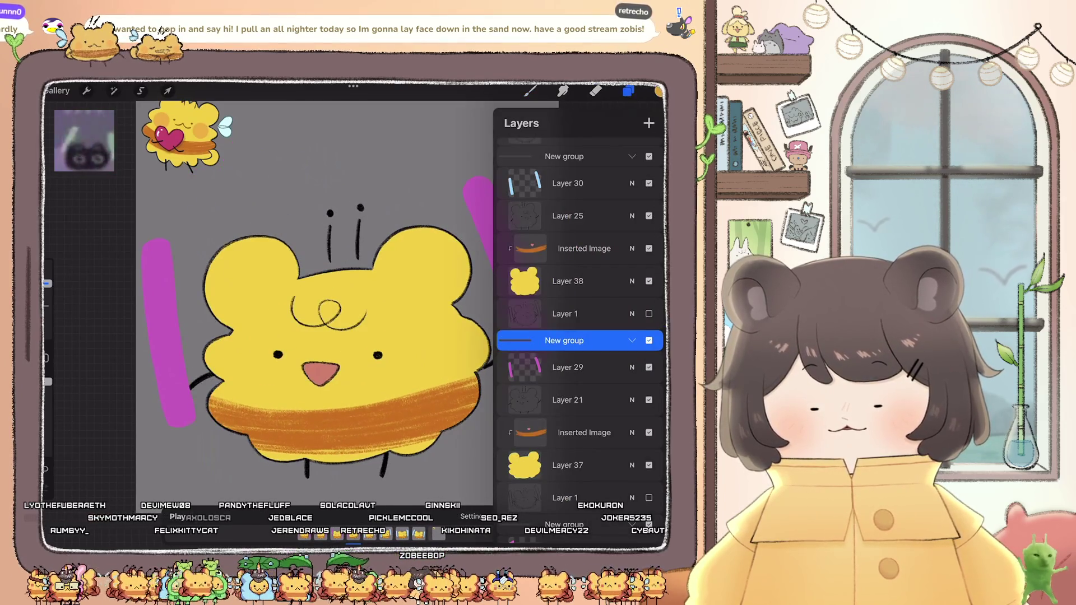
left_click(568, 465)
left_click(86, 91)
left_click(79, 326)
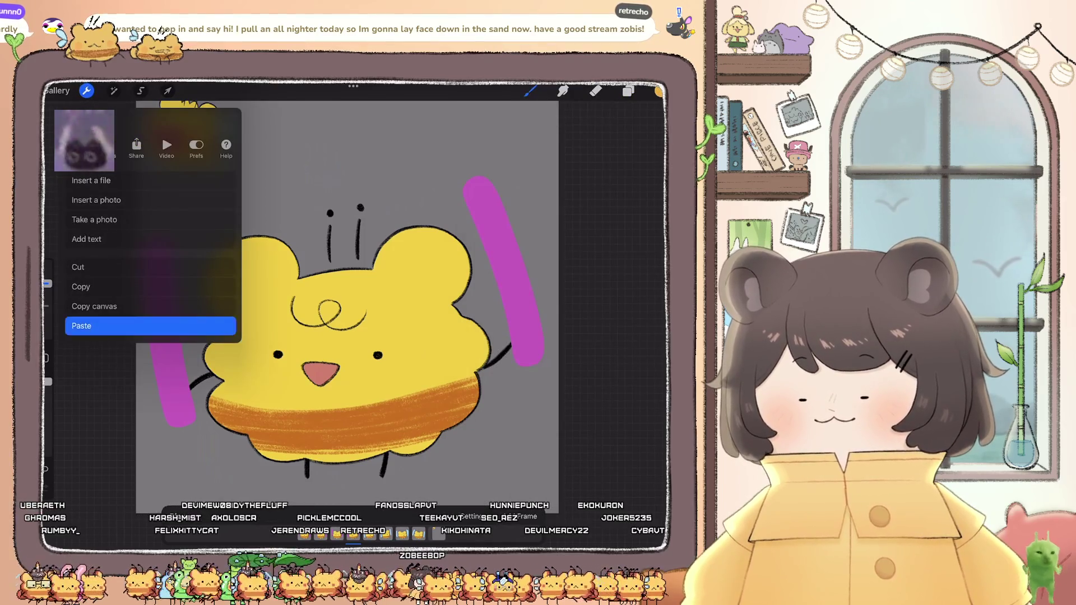
left_click_drag(346, 311, 338, 308)
left_click_drag(343, 349, 324, 367)
left_click_drag(320, 324, 321, 321)
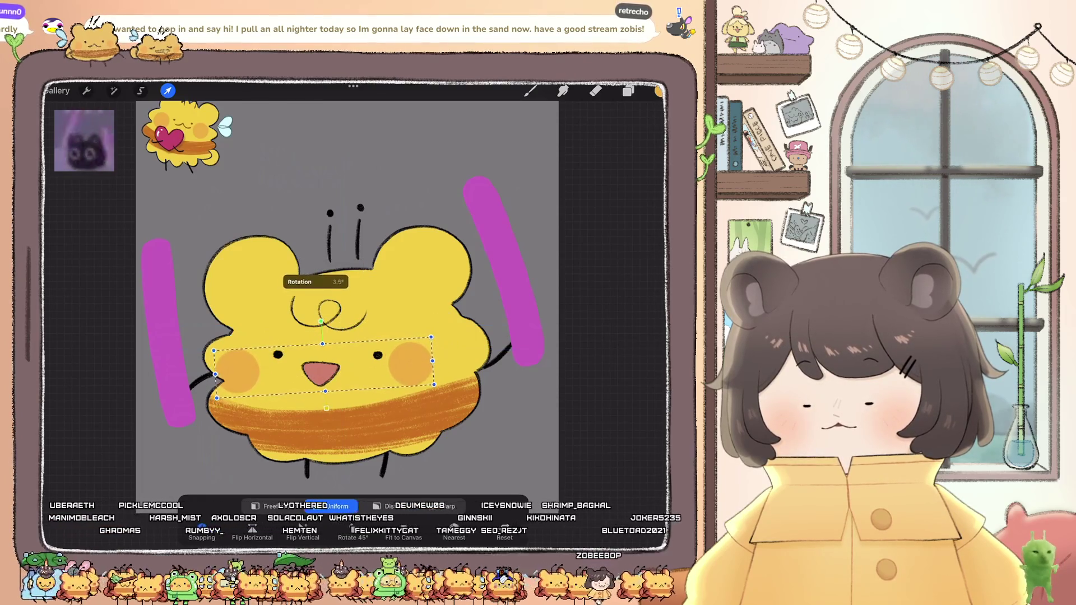
left_click(629, 91)
Step: Paste the cheeks onto blue-bar Layer 38, shifted right and tilted about 4°
scroll(577, 336, "up", 5)
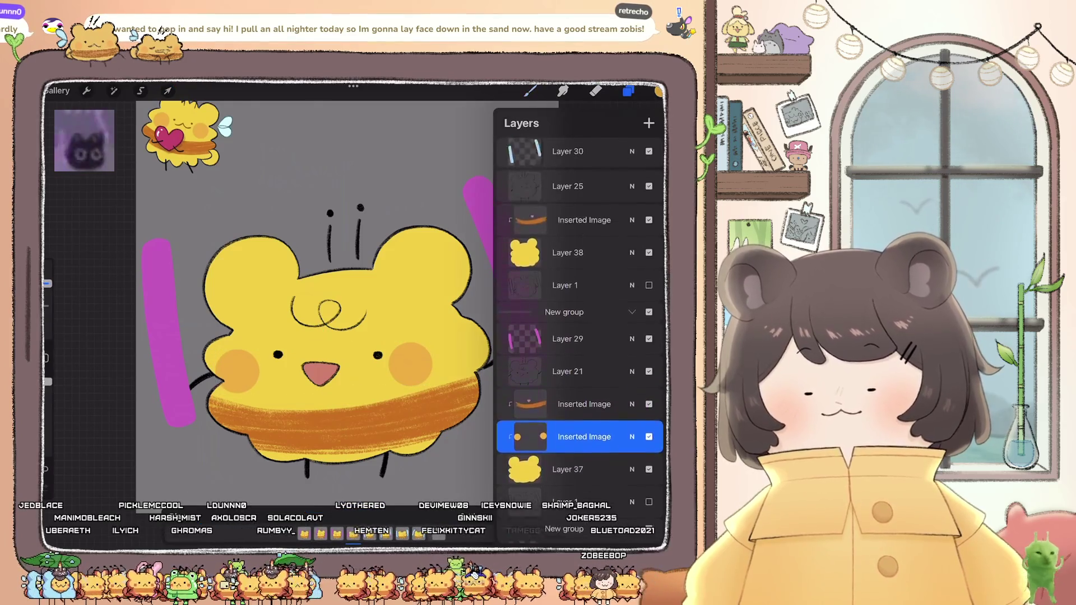
left_click(568, 399)
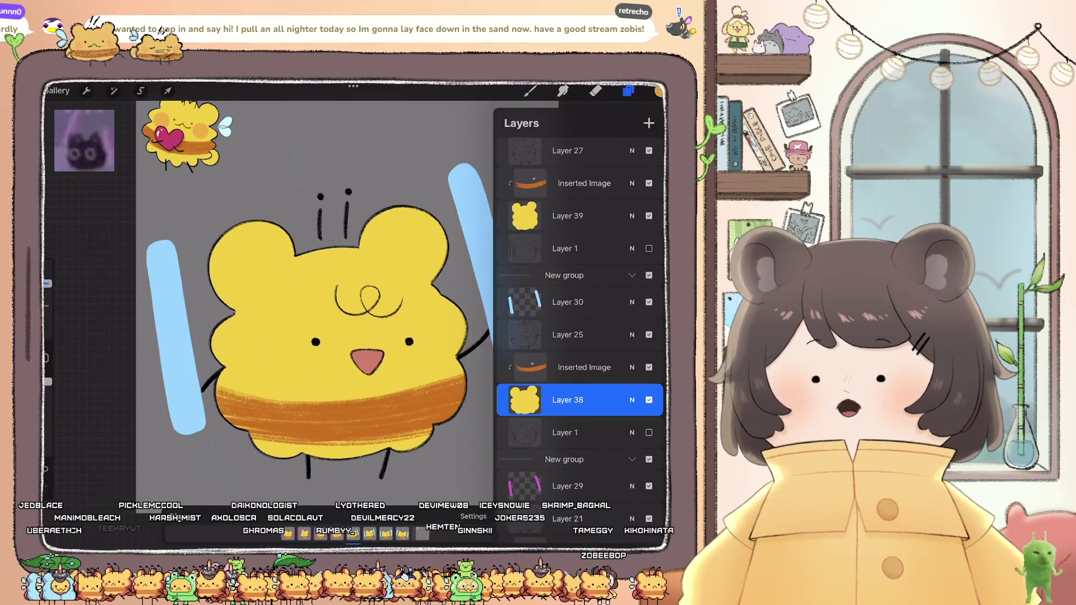
left_click(87, 91)
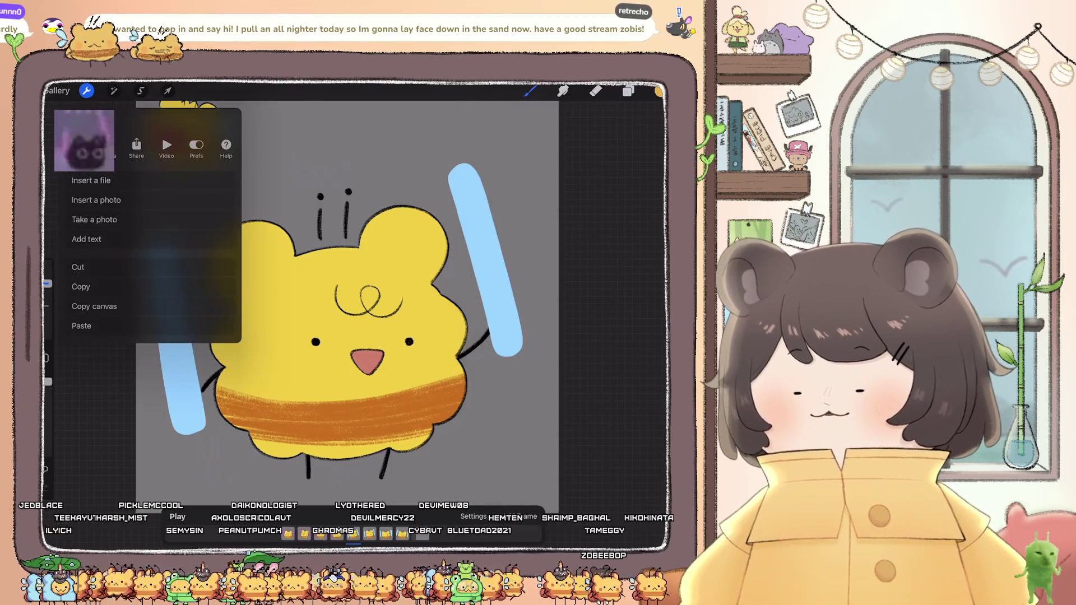
left_click(82, 325)
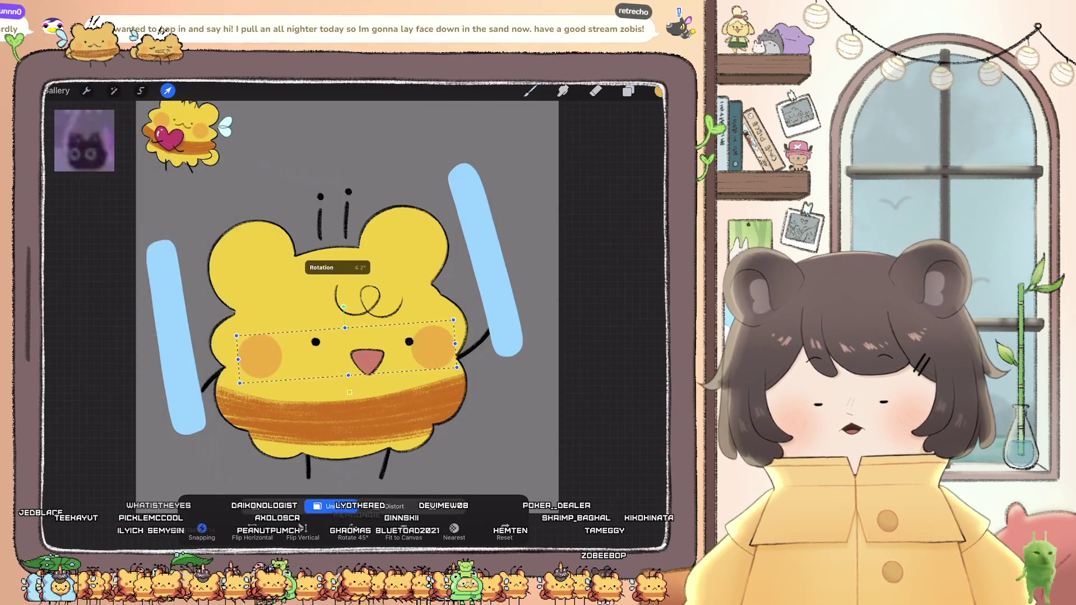
left_click_drag(346, 352, 368, 349)
left_click_drag(365, 309, 362, 311)
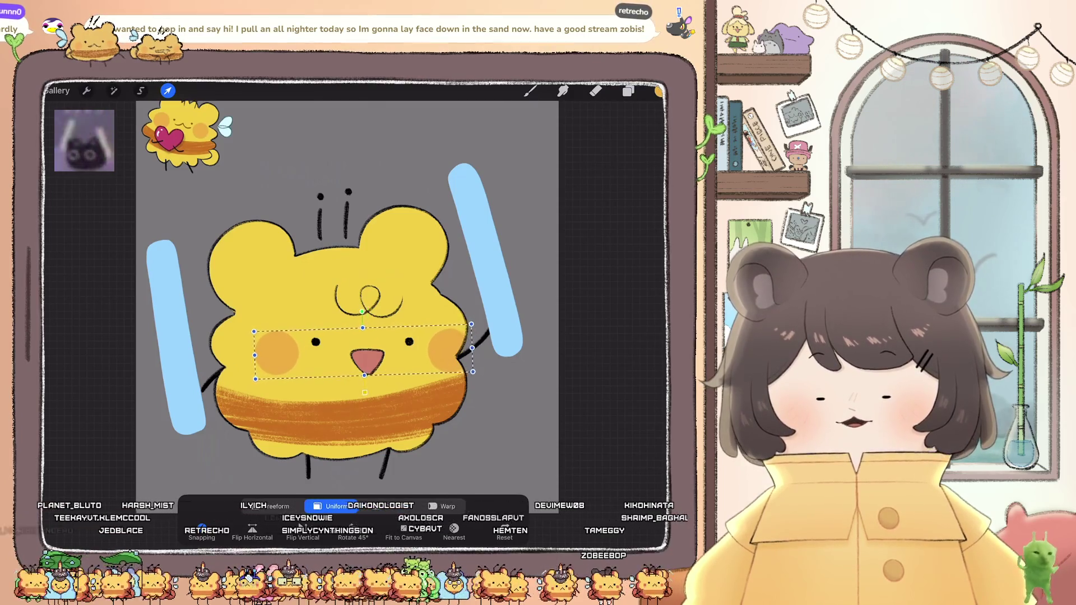
left_click(529, 91)
Step: Paste the cheeks onto Layer 39 and move them left and down
left_click(628, 91)
scroll(578, 309, "down", 2)
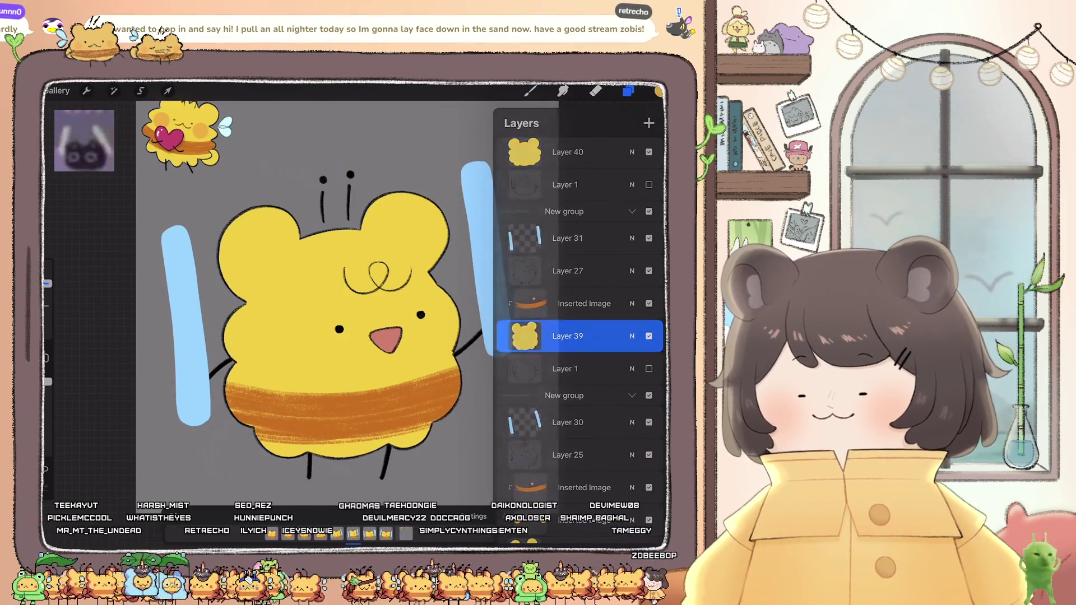
left_click(86, 90)
left_click(167, 90)
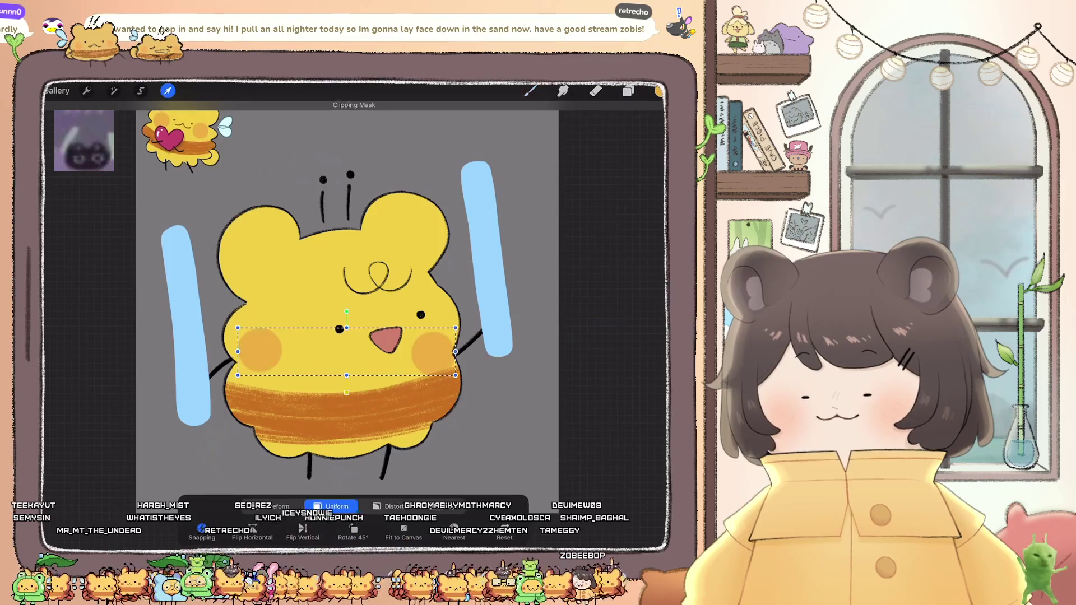
left_click_drag(401, 326, 383, 337)
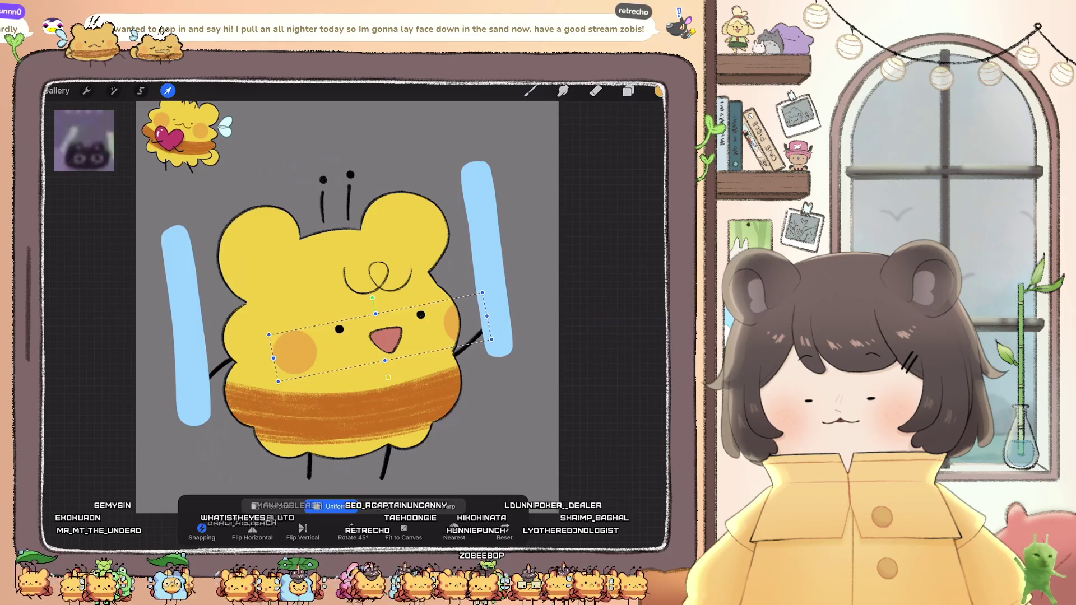
left_click(529, 91)
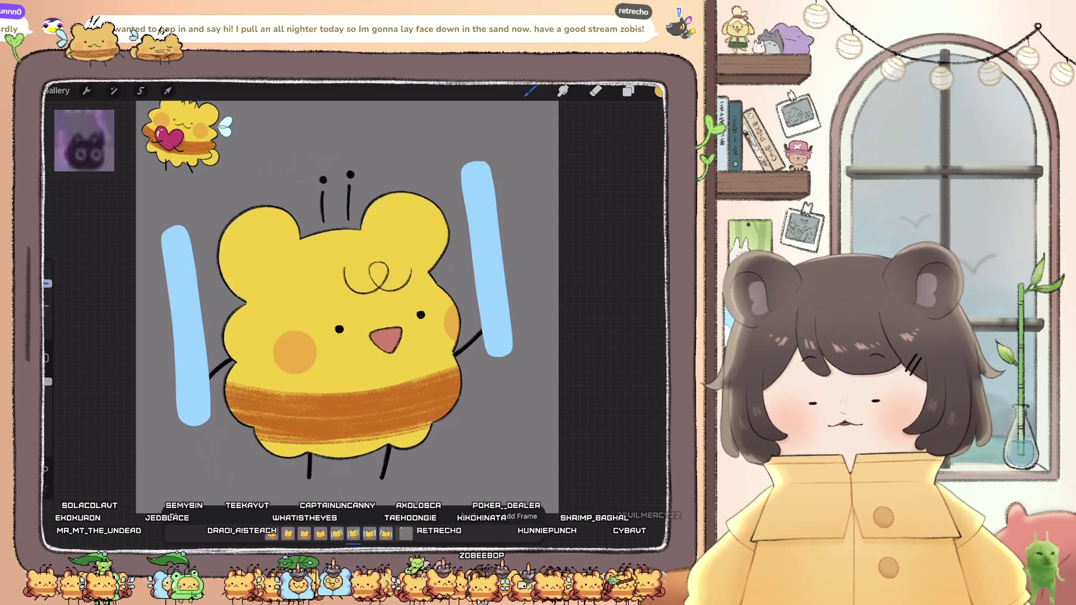
Step: Paste the cheeks onto Layer 40, moved right with a slight tilt
left_click(628, 90)
left_click(568, 322)
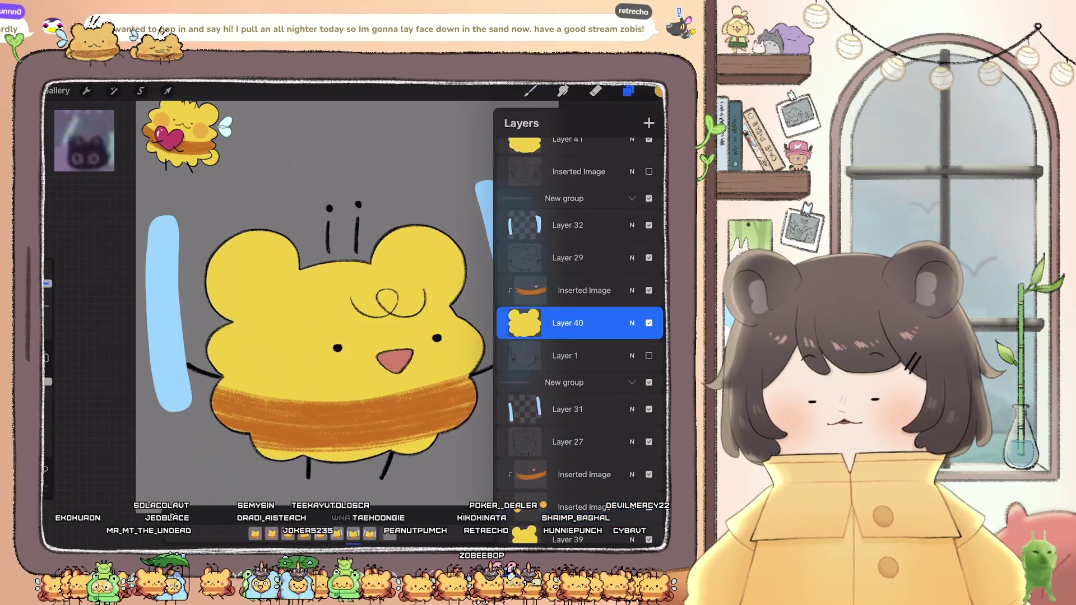
left_click(86, 91)
left_click(101, 325)
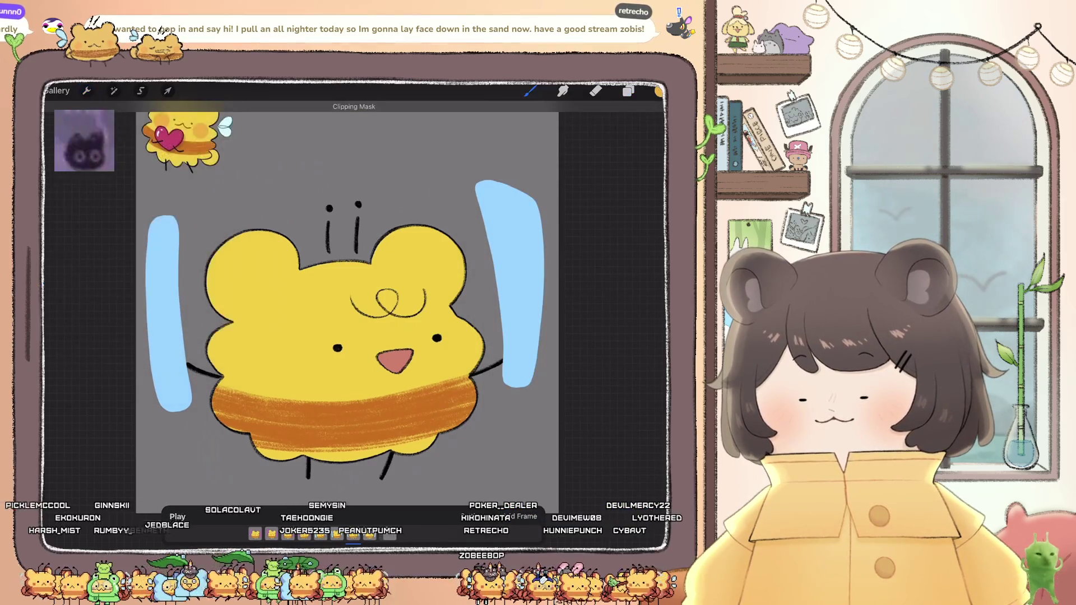
left_click_drag(346, 351, 393, 358)
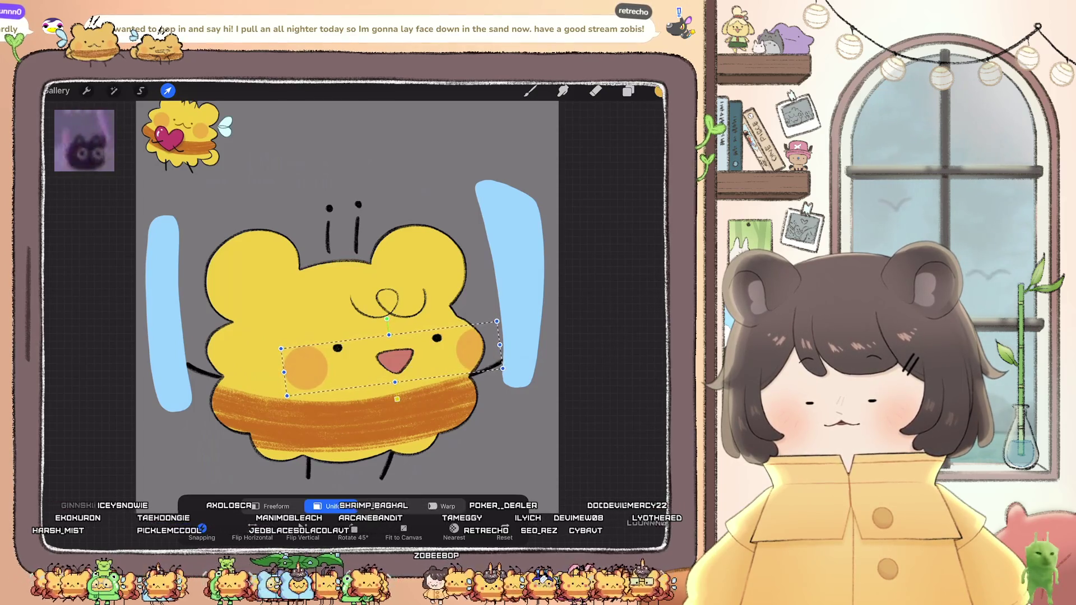
left_click(628, 90)
Step: Paste the cheeks onto Layer 41, tilted about 2.5° and moved right and down
left_click_drag(568, 151, 568, 228)
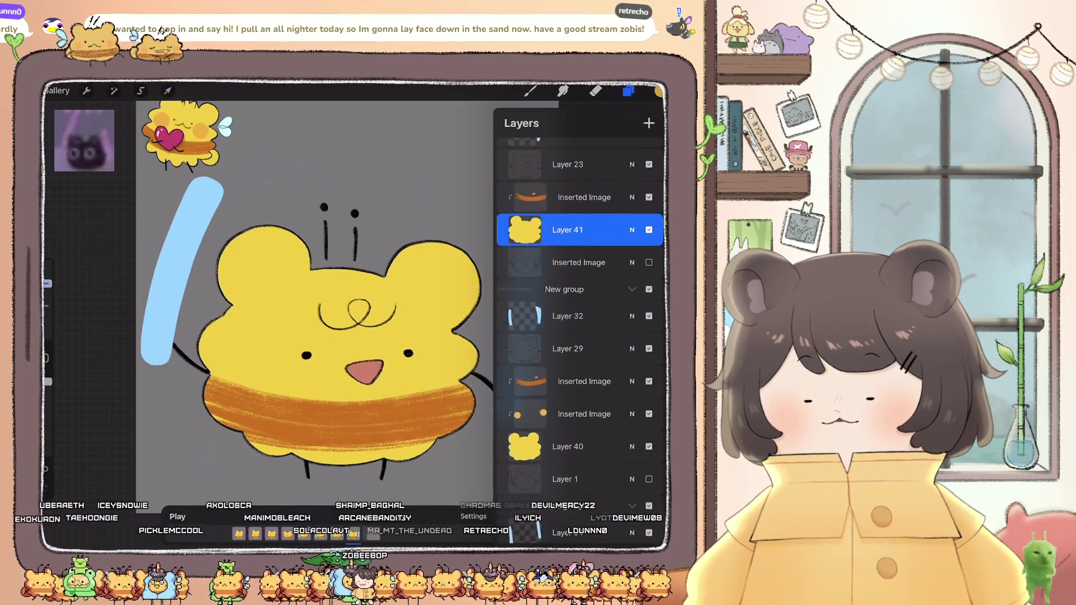
left_click(87, 91)
left_click(81, 326)
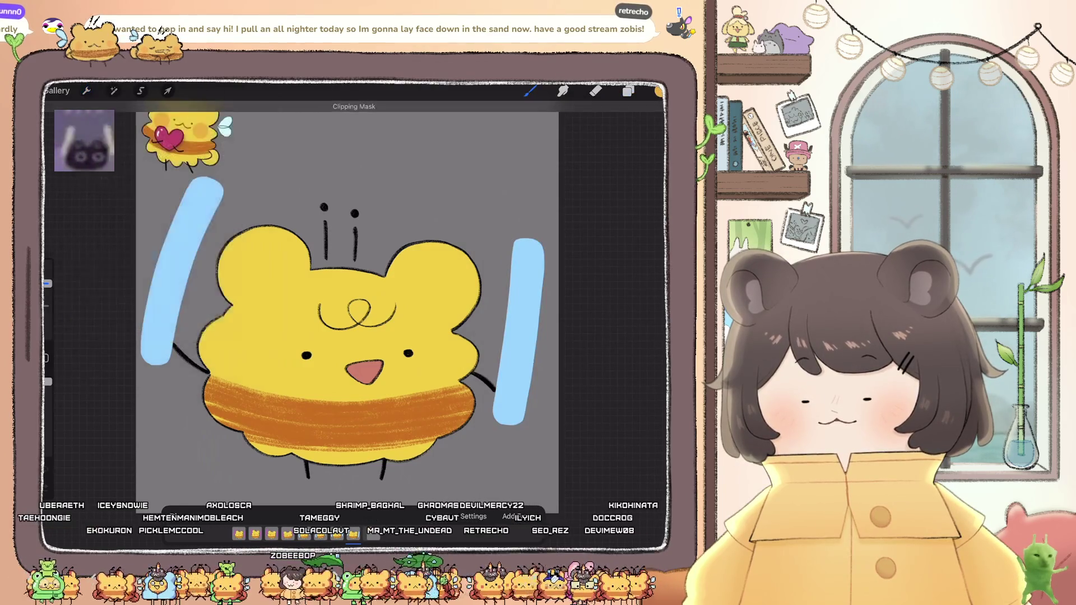
left_click_drag(343, 310, 345, 309)
left_click_drag(346, 352, 357, 363)
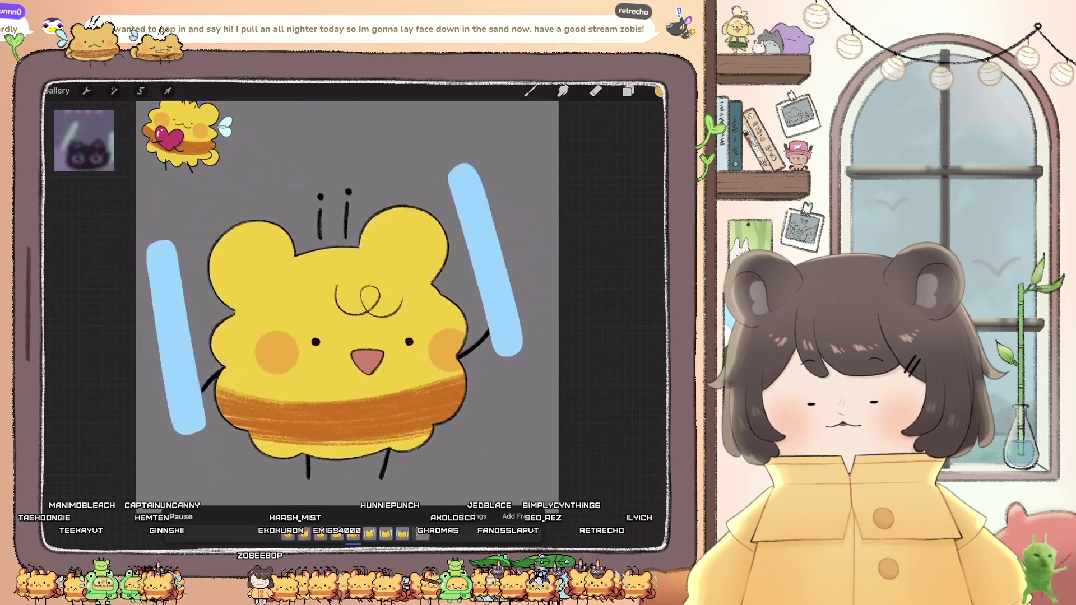
Step: Zoom out to show the whole bee and bring up the Layers panel
scroll(357, 353, "down", 5)
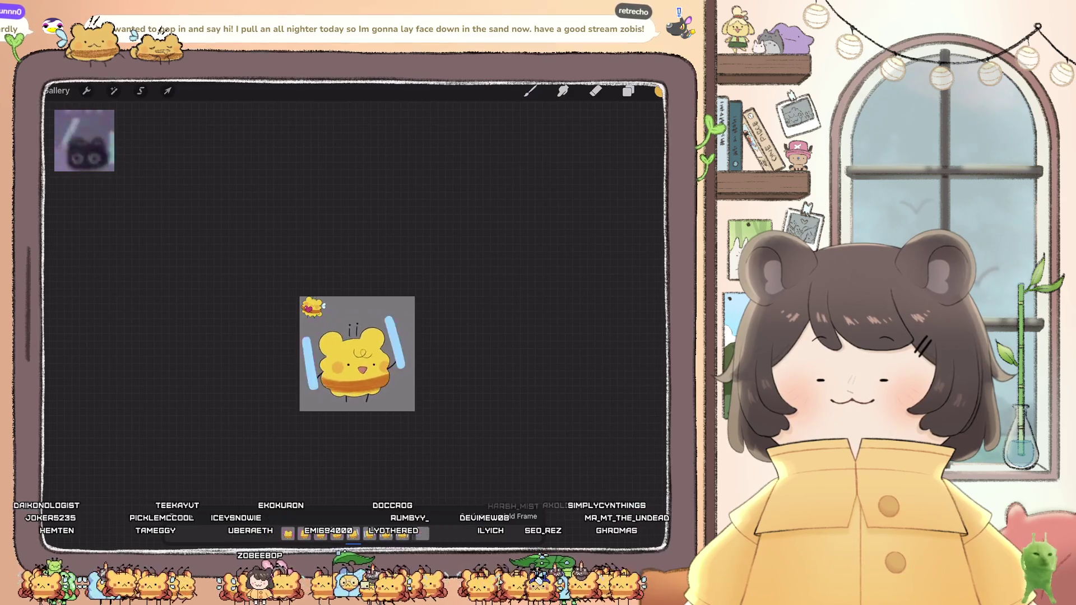
scroll(357, 354, "up", 10)
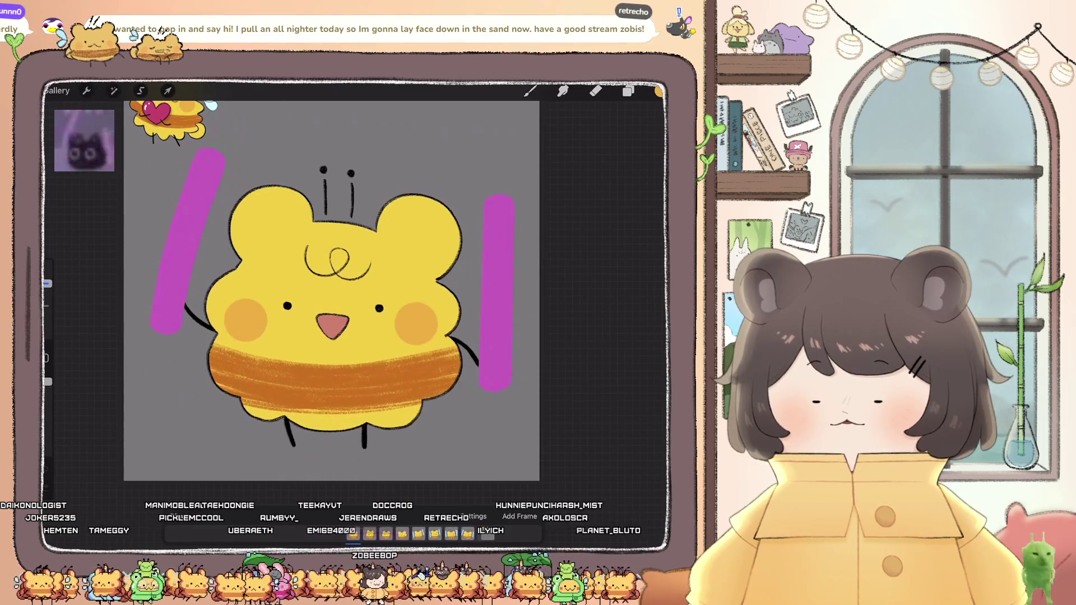
scroll(364, 314, "up", 10)
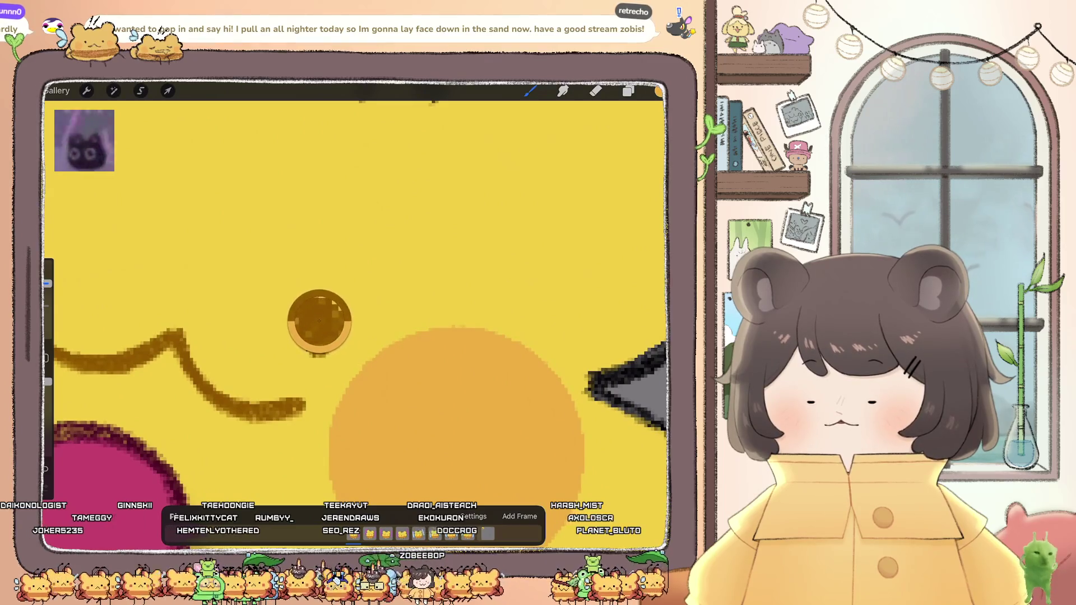
scroll(353, 314, "down", 10)
scroll(392, 314, "up", 8)
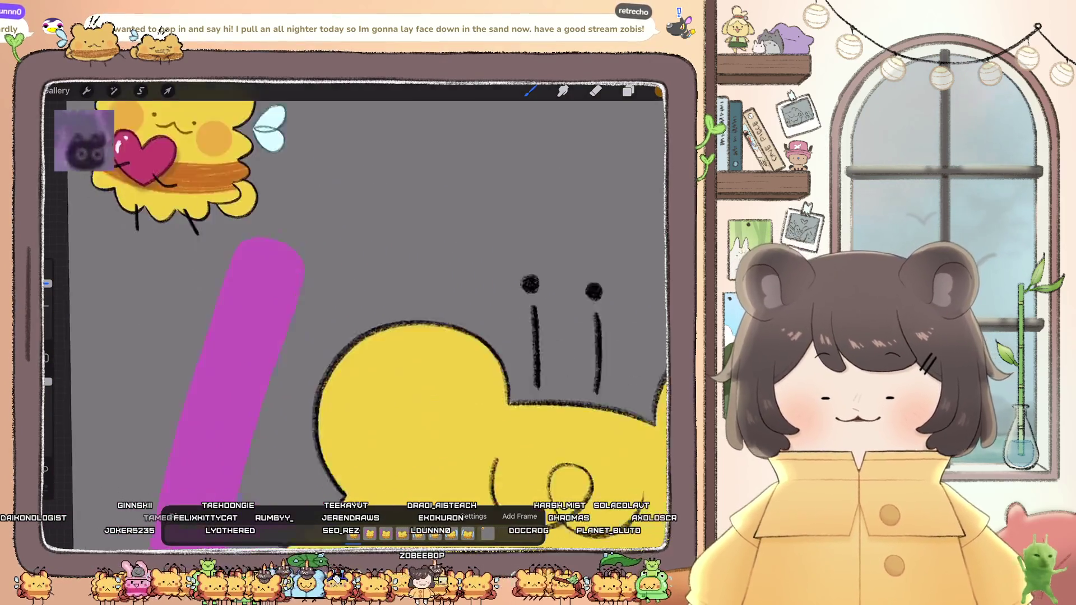
scroll(364, 314, "down", 5)
left_click(628, 91)
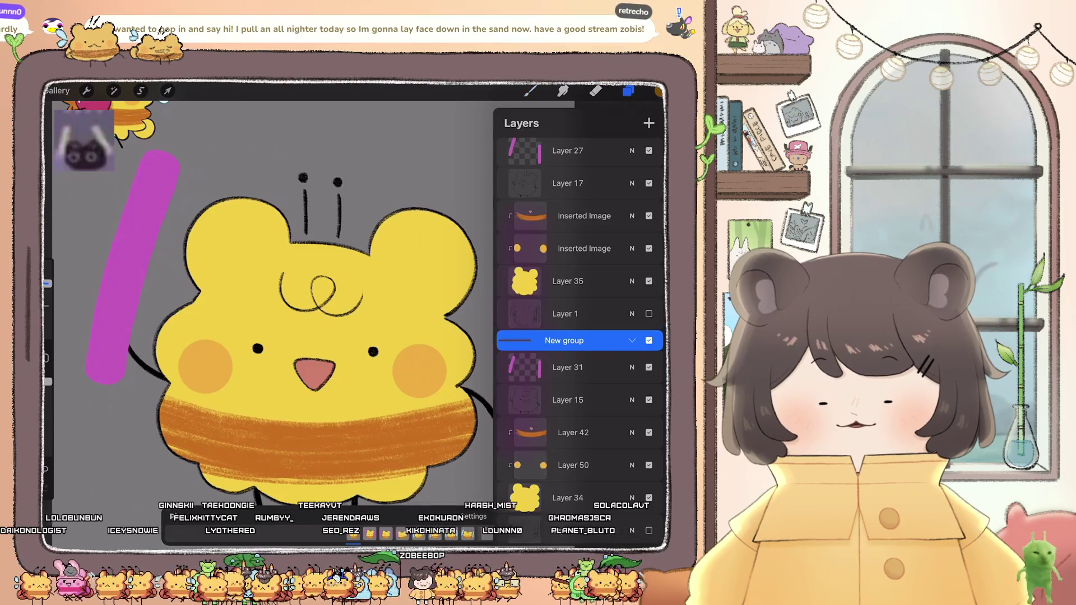
Step: Select Layer 15, pick a dark brown colour, and set up the brush
left_click(567, 399)
left_click(524, 400)
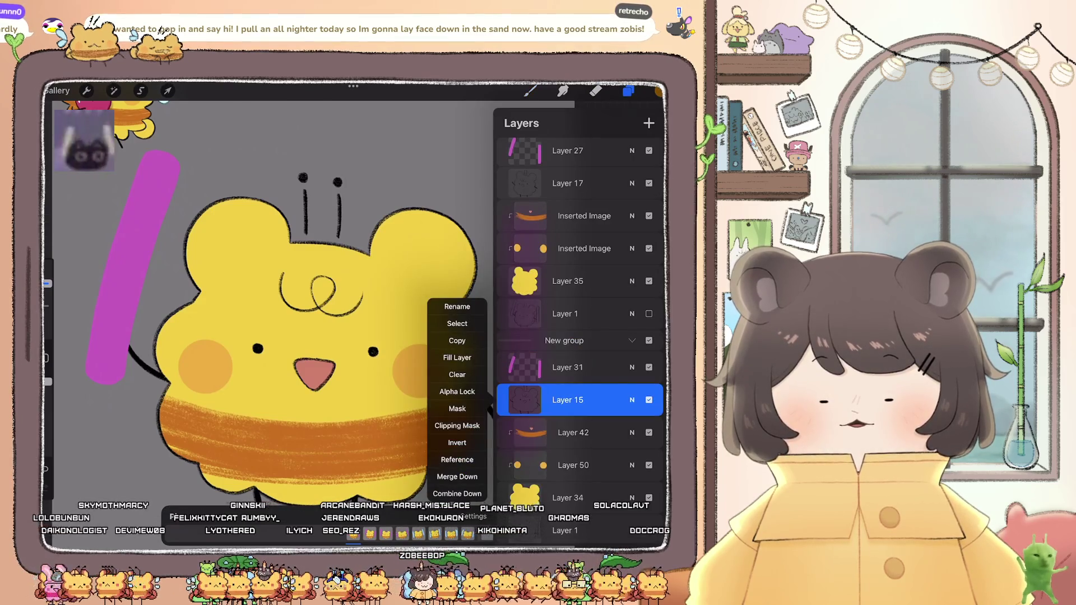
left_click(530, 90)
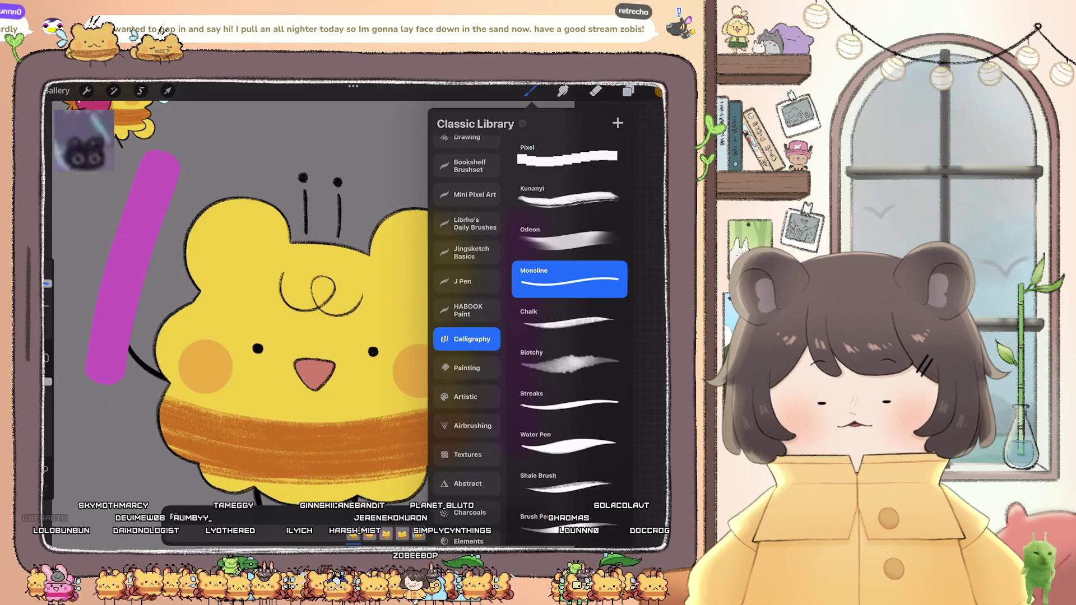
left_click(659, 91)
left_click_drag(633, 259, 606, 256)
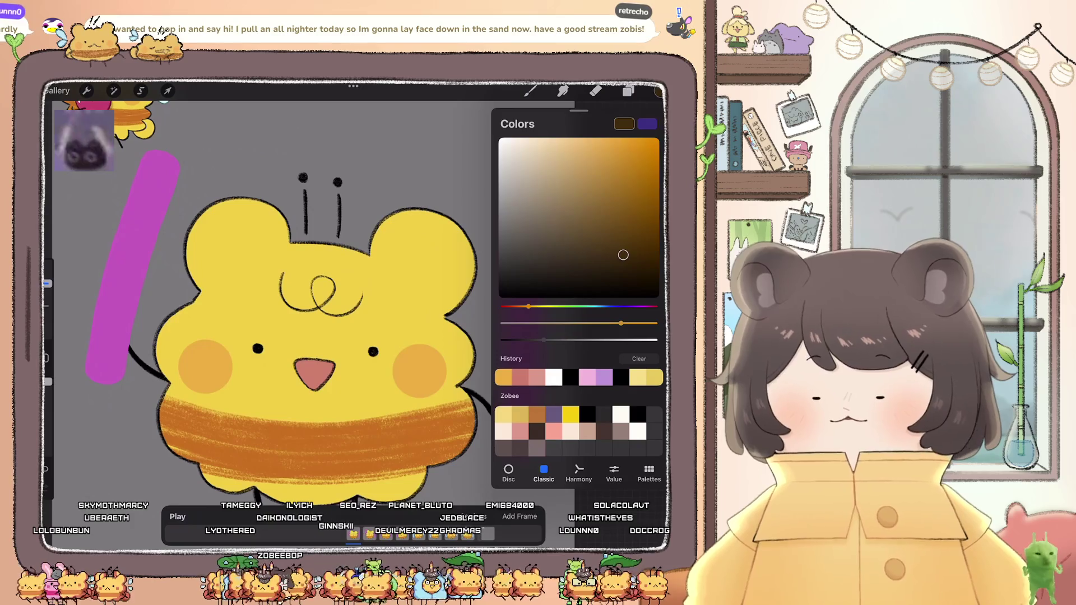
left_click(530, 90)
left_click(596, 91)
left_click(530, 91)
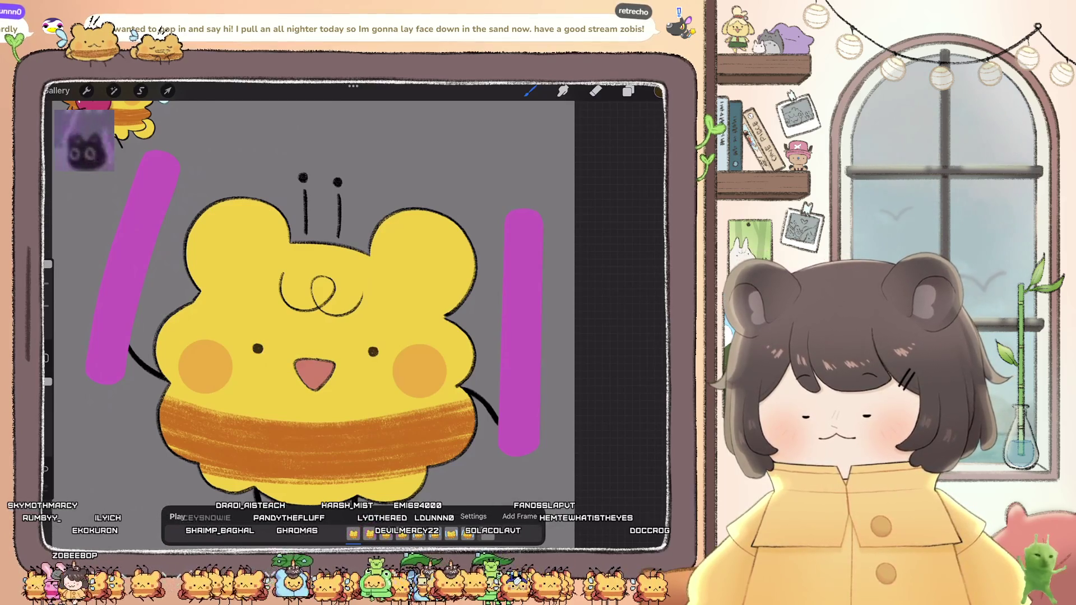
key("ctrl+z")
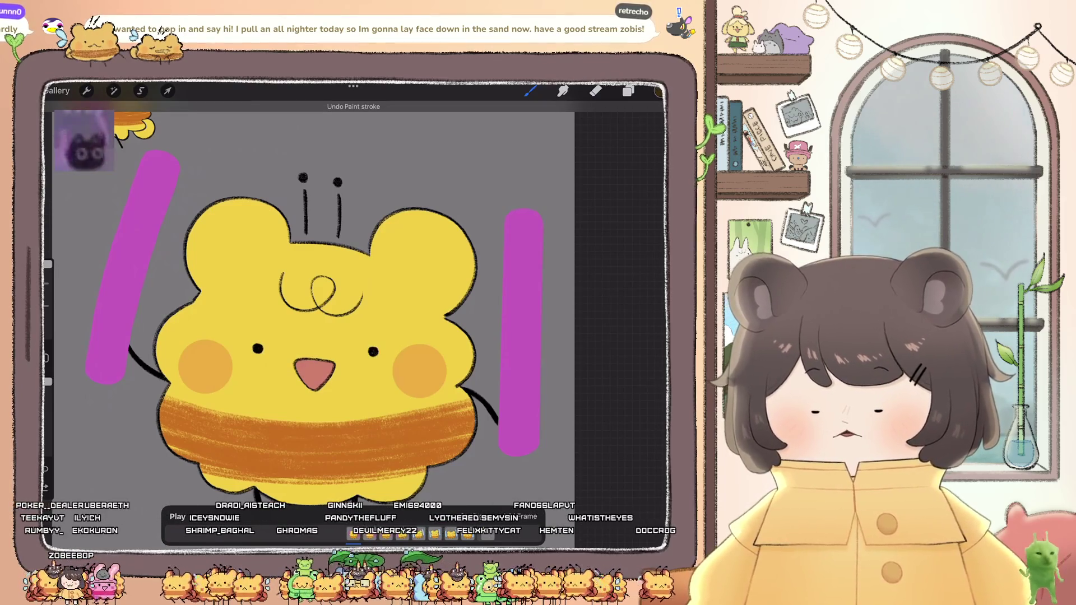
Step: Paint a vertical purple bar to the right of the bee, undoing a stray stroke
left_click(628, 91)
left_click(525, 372)
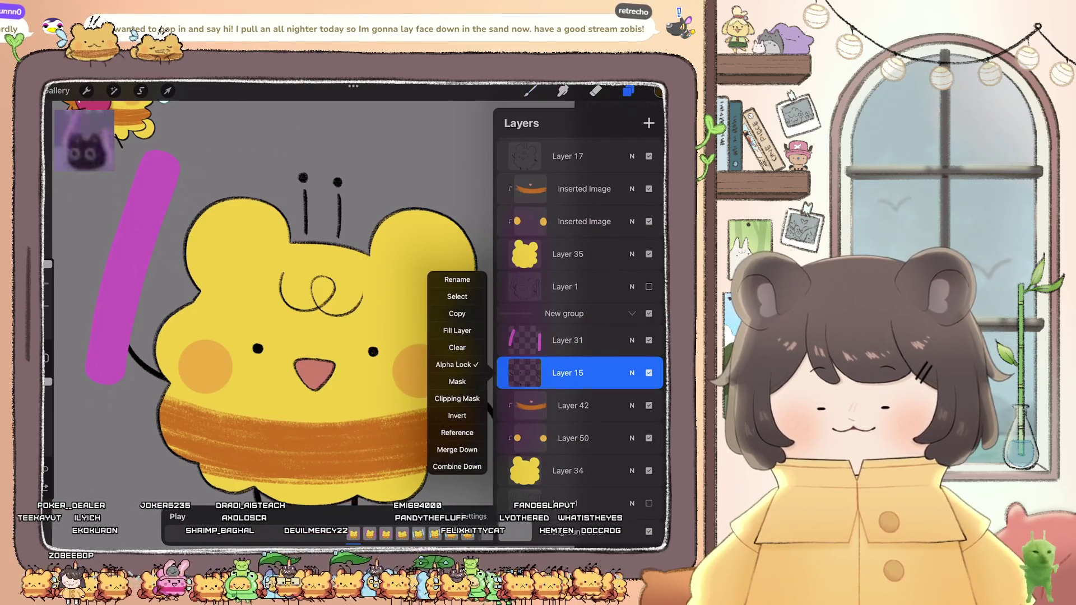
left_click(336, 252)
left_click(521, 224)
left_click_drag(524, 219, 518, 448)
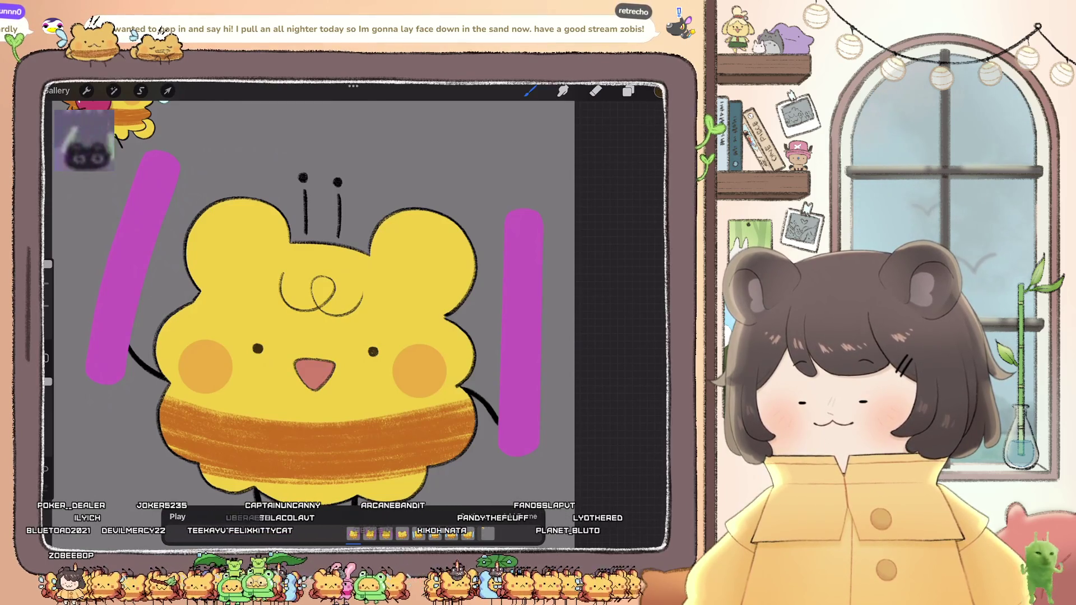
scroll(359, 314, "down", 5)
key("ctrl+z")
scroll(359, 314, "up", 5)
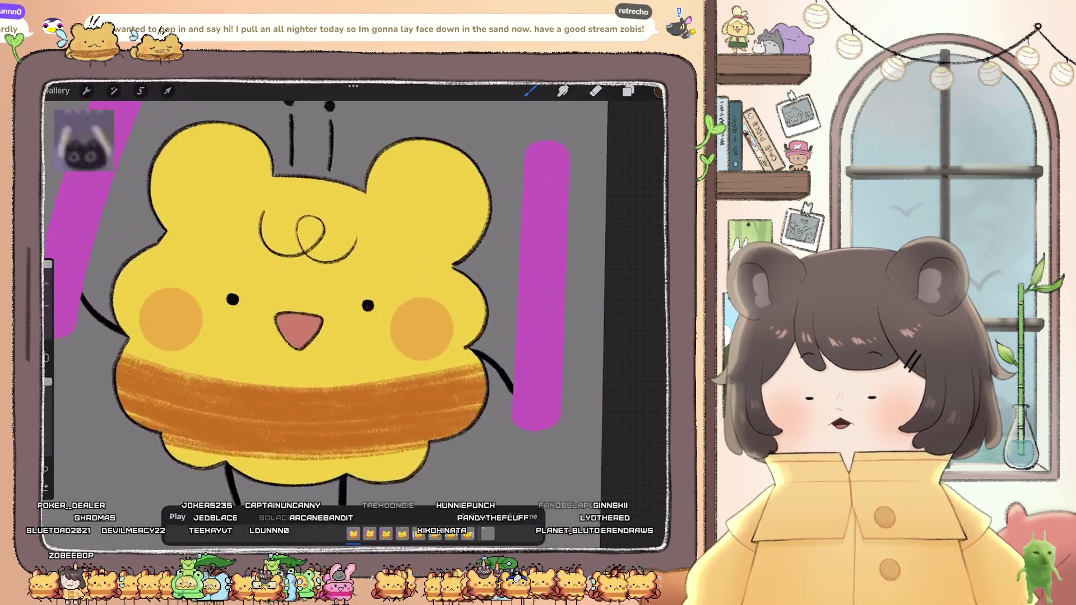
scroll(354, 314, "down", 10)
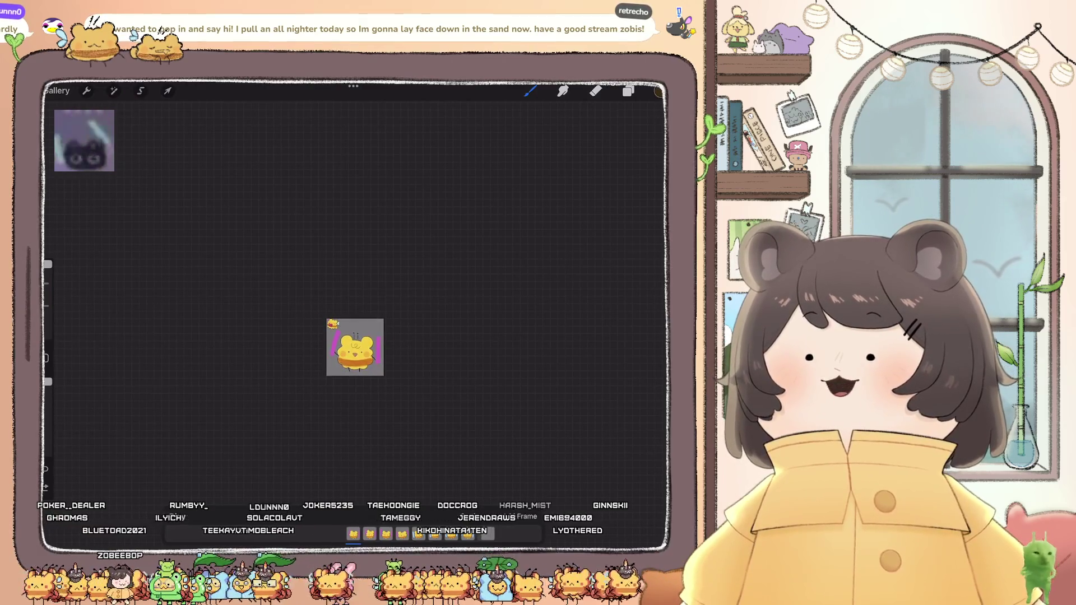
Step: On Layer 42, draw a dark brown curve inside the pink beak
scroll(354, 348, "up", 10)
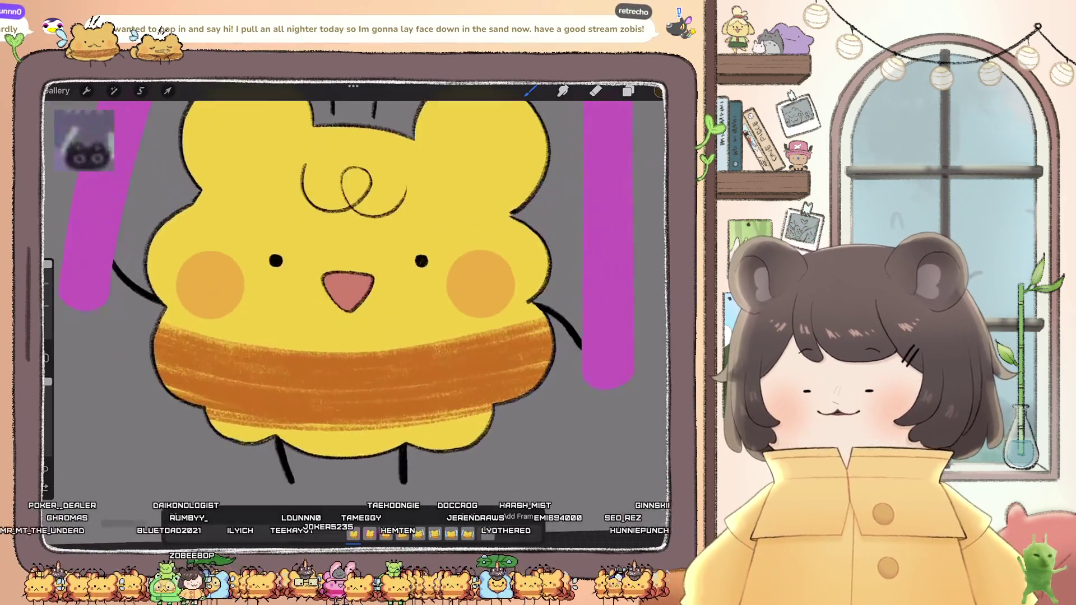
left_click(628, 91)
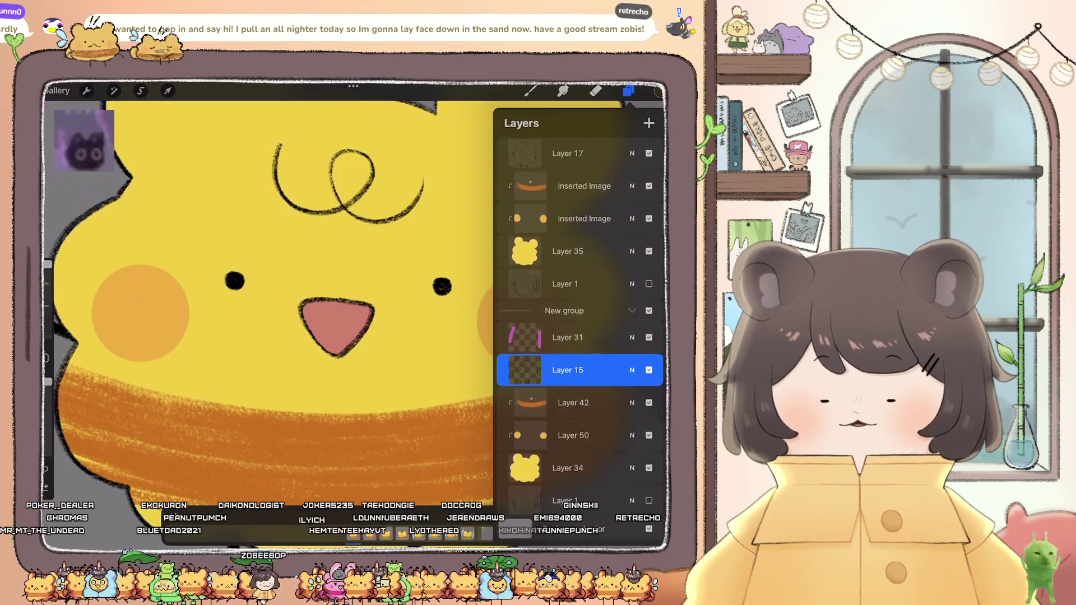
left_click(573, 405)
left_click(658, 91)
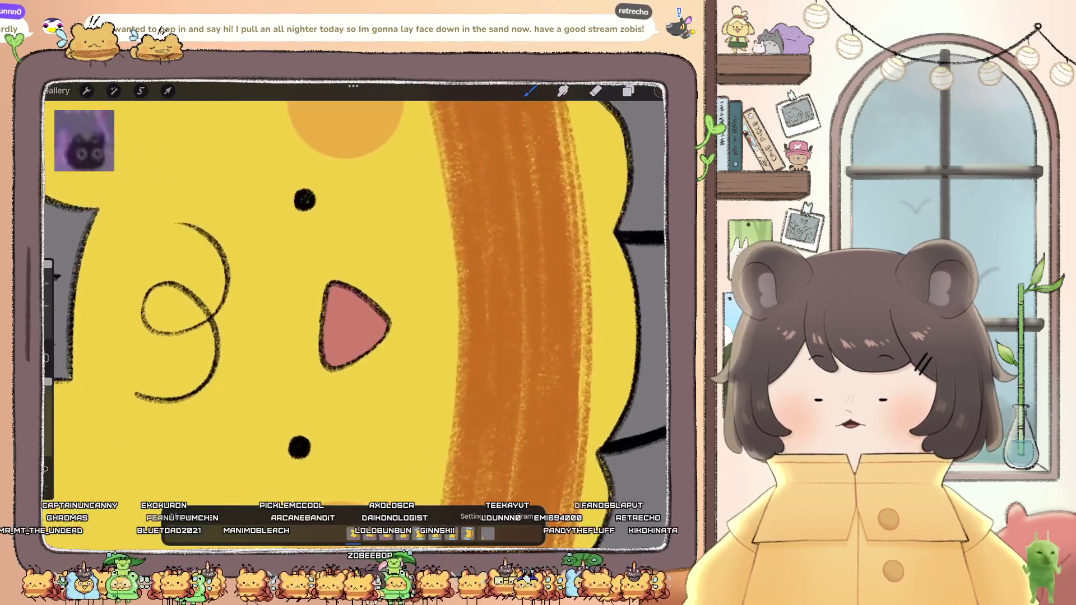
left_click(347, 294)
key("ctrl+z")
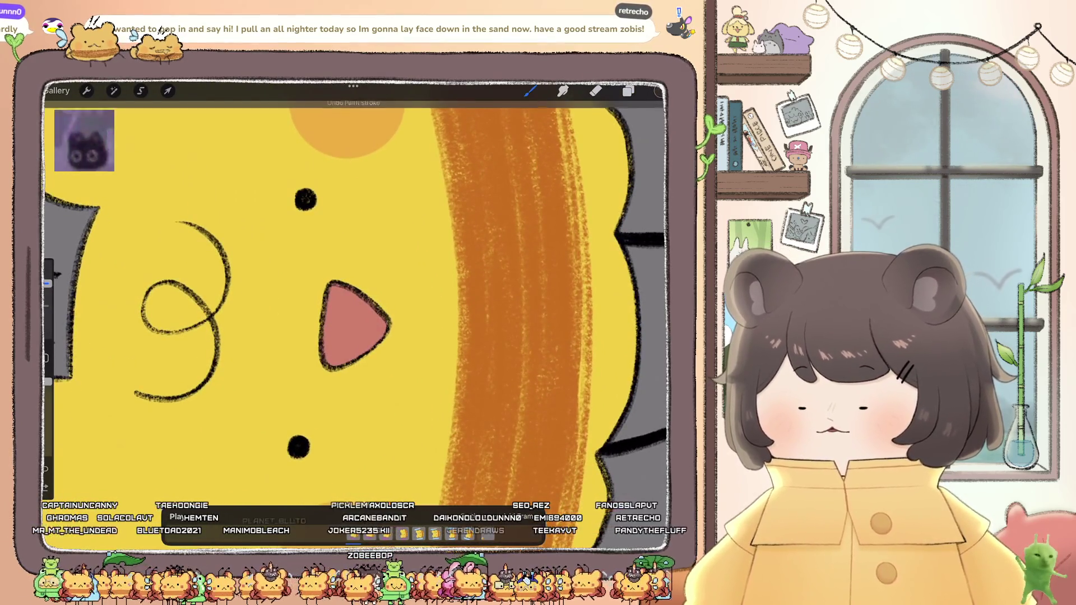
left_click_drag(348, 287, 329, 361)
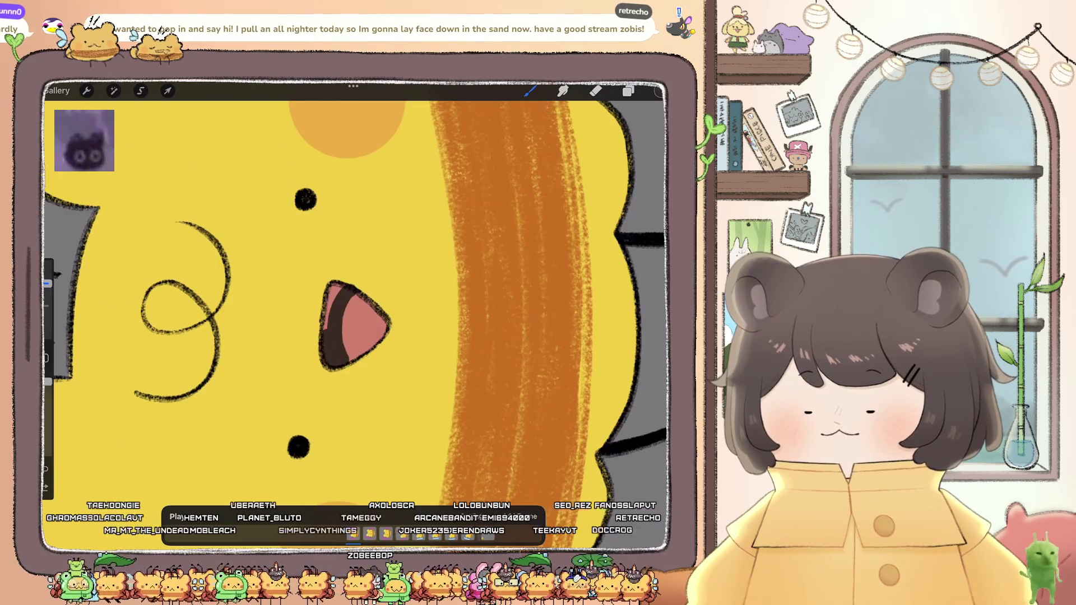
Step: Play back the bee animation, then bring up the layers list
scroll(353, 313, "down", 10)
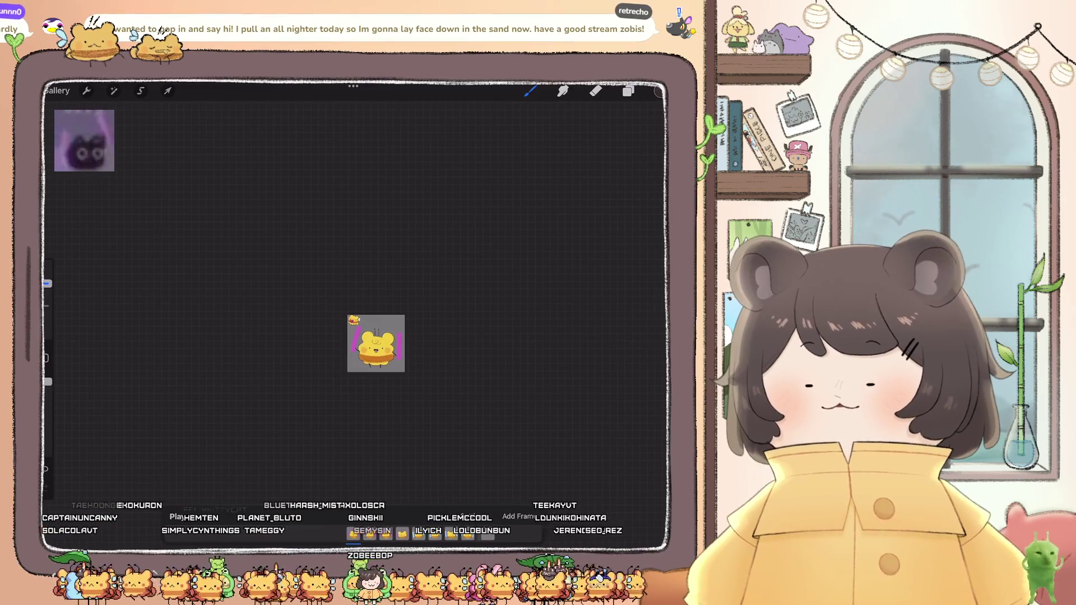
scroll(376, 343, "up", 10)
left_click(176, 517)
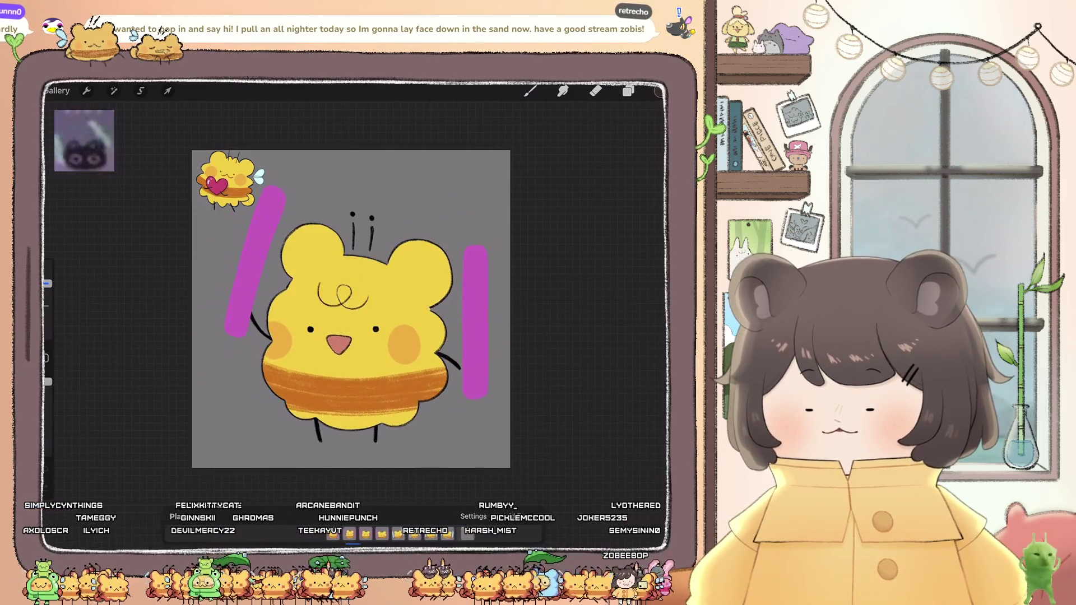
left_click(628, 91)
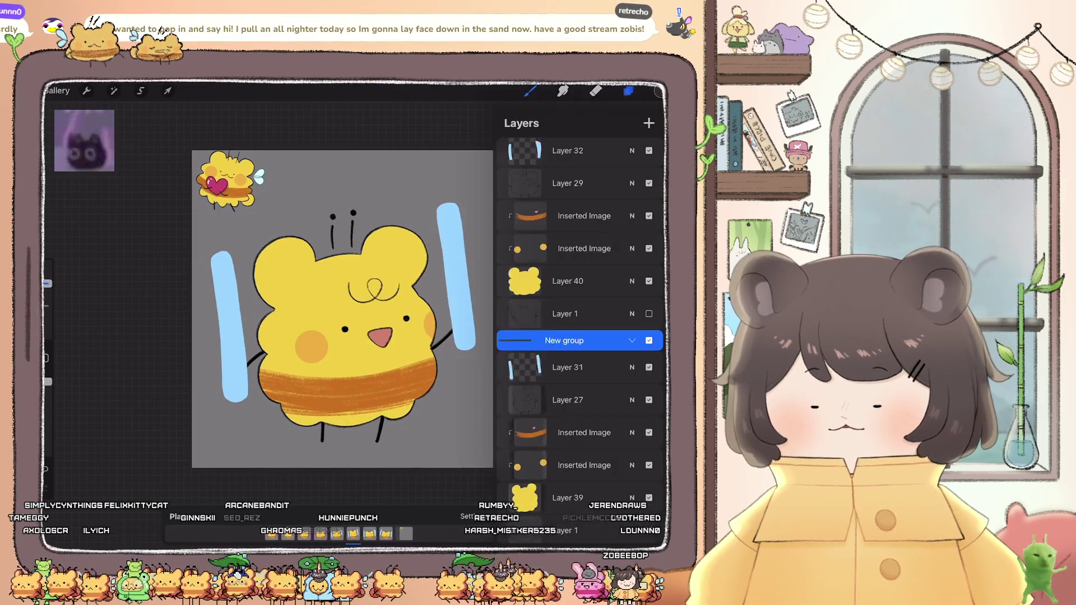
Step: Warp the purple bars on the Inserted Image layer with Liquify at 43% size
left_click(582, 465)
left_click(628, 90)
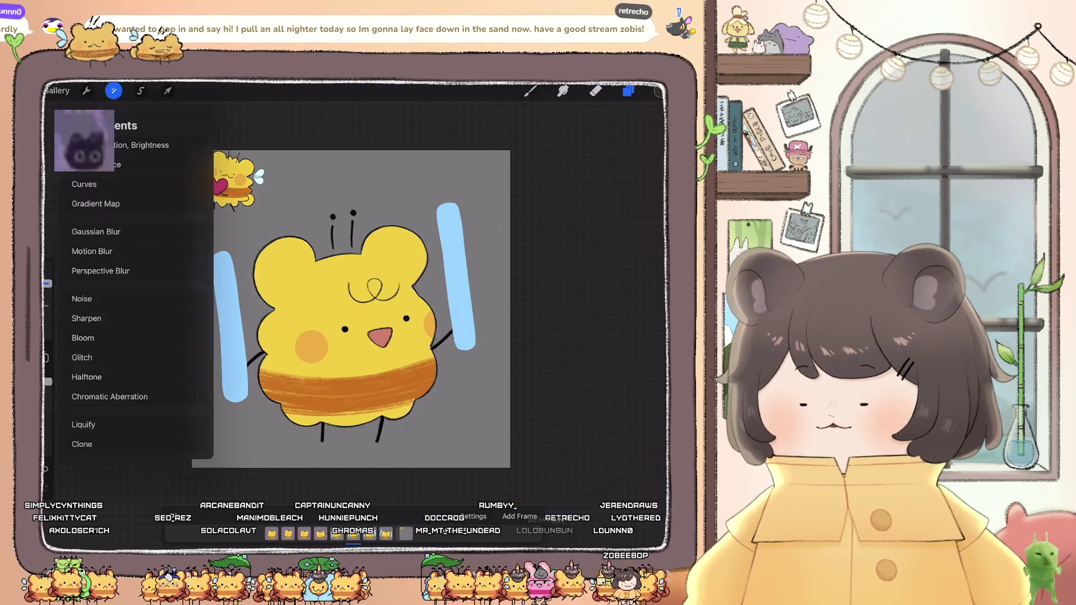
left_click(113, 91)
left_click(84, 423)
left_click_drag(105, 474, 119, 473)
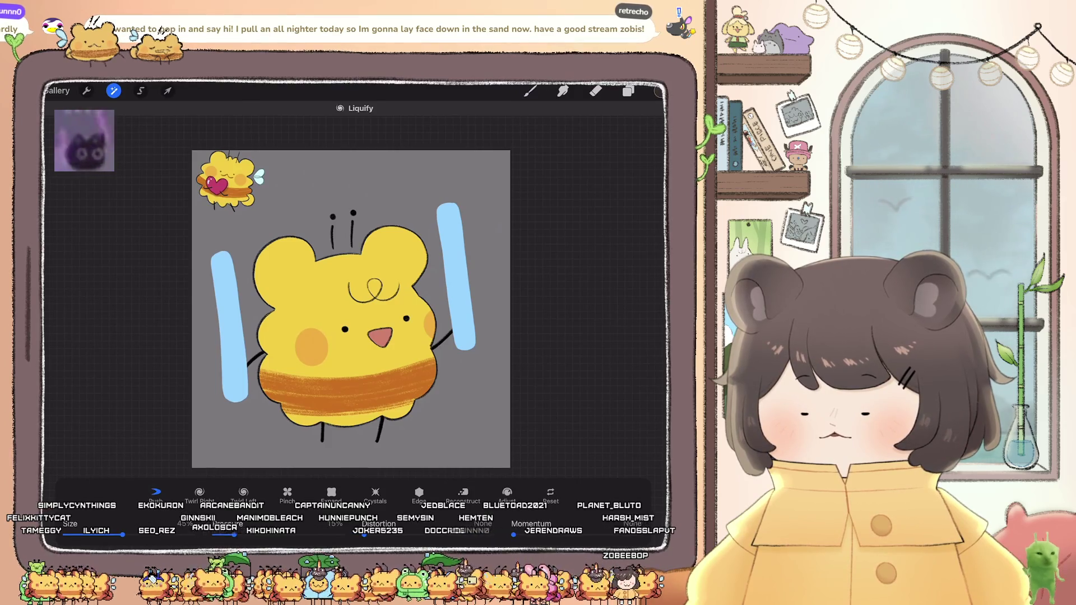
left_click(530, 90)
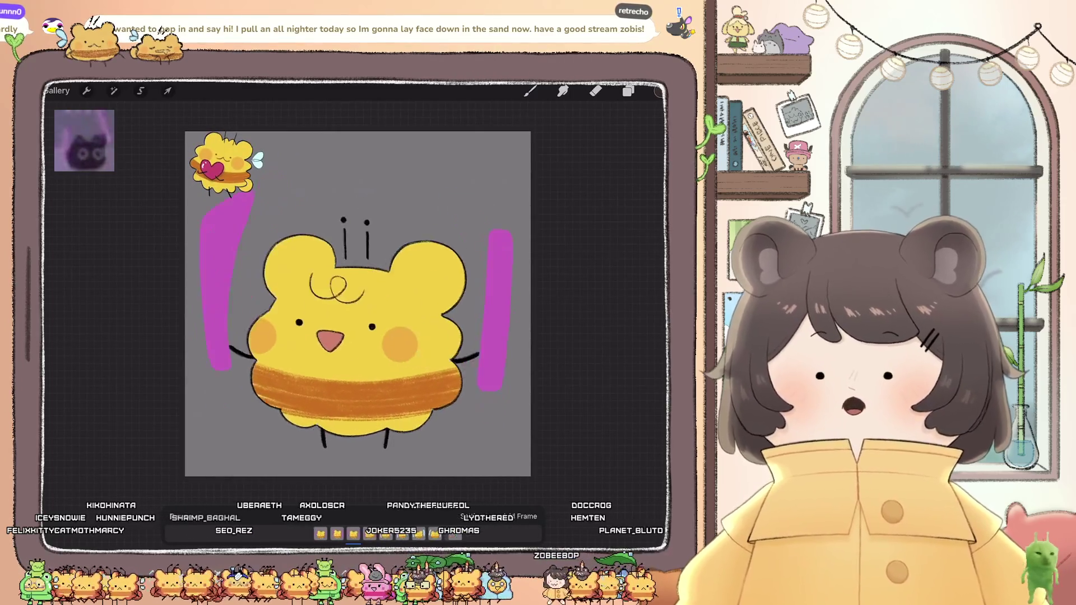
Step: Hide the corner bee sticker layer and the grey Background color layer
left_click(628, 91)
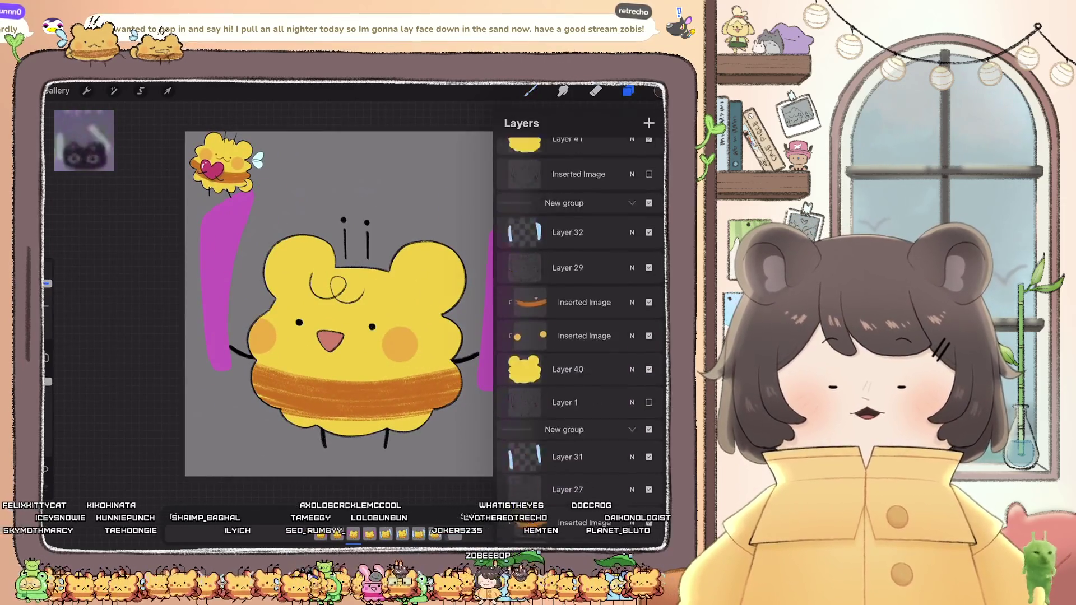
left_click(649, 187)
scroll(580, 297, "down", 5)
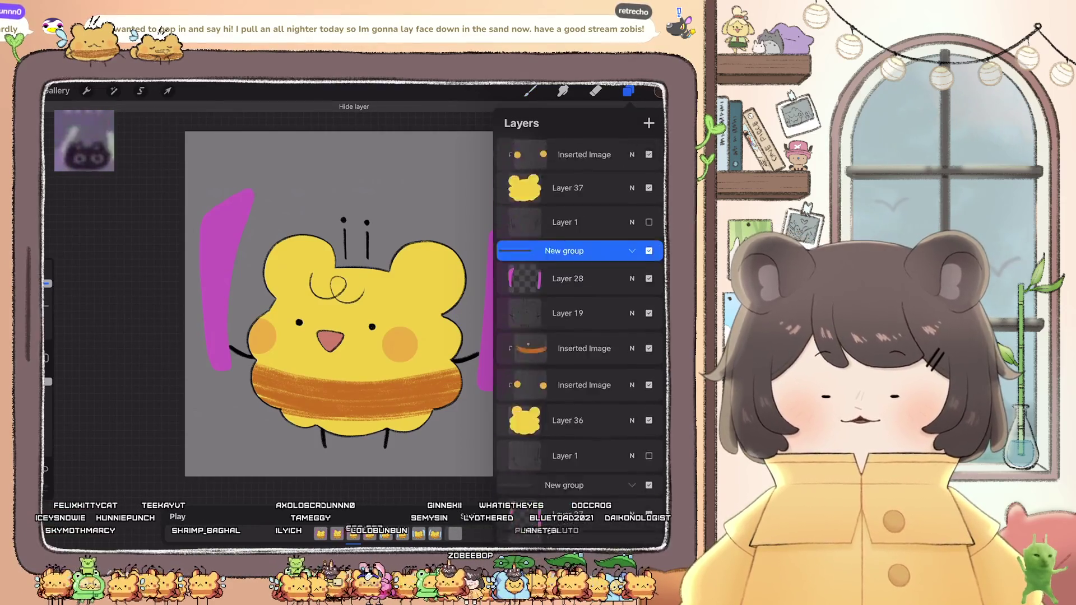
left_click(649, 531)
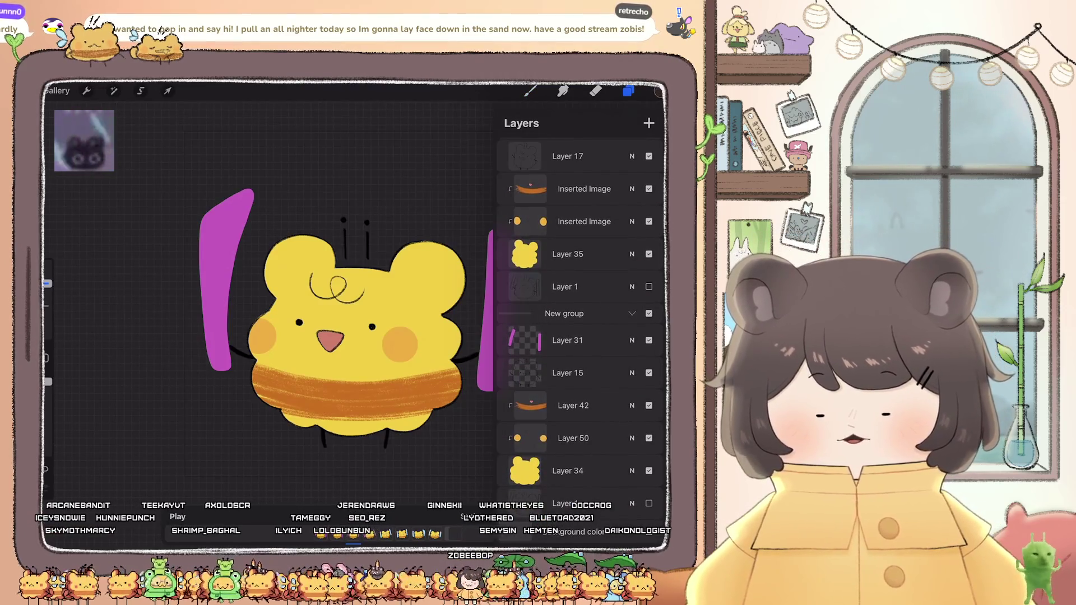
left_click(530, 91)
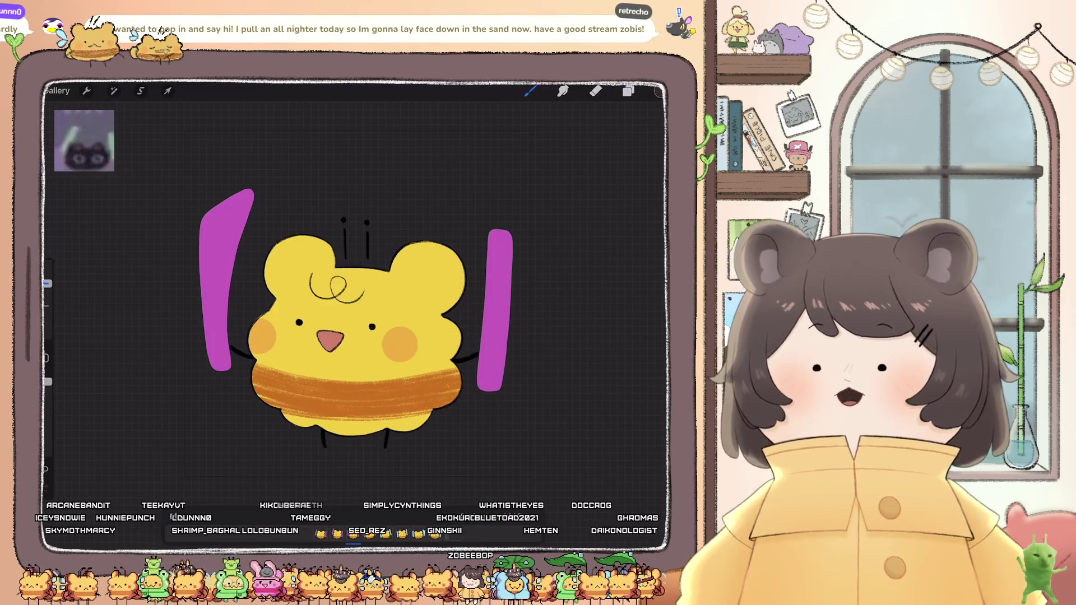